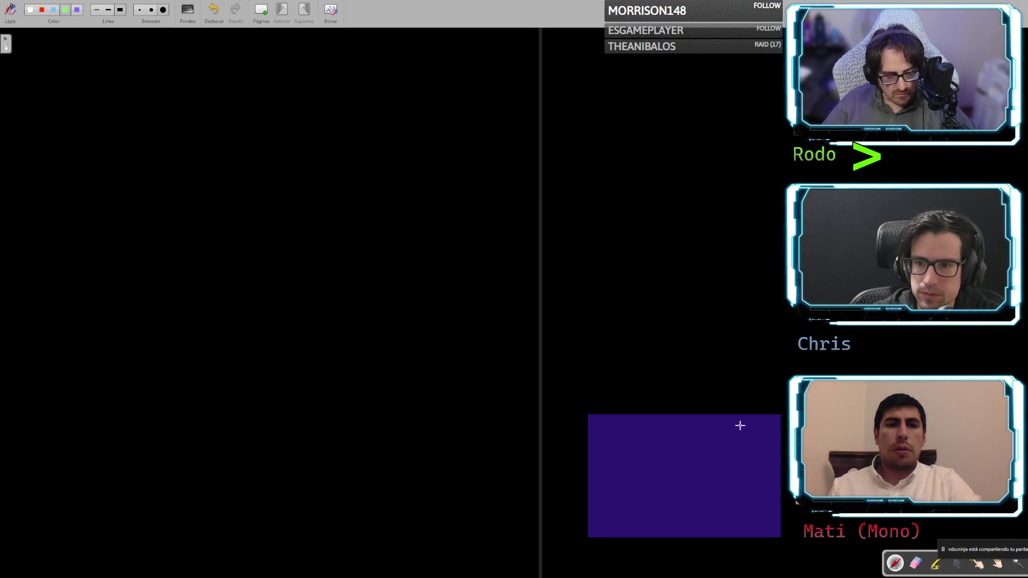
Undo the last action on the blank OpenBoard whiteboard
key("ctrl+z")
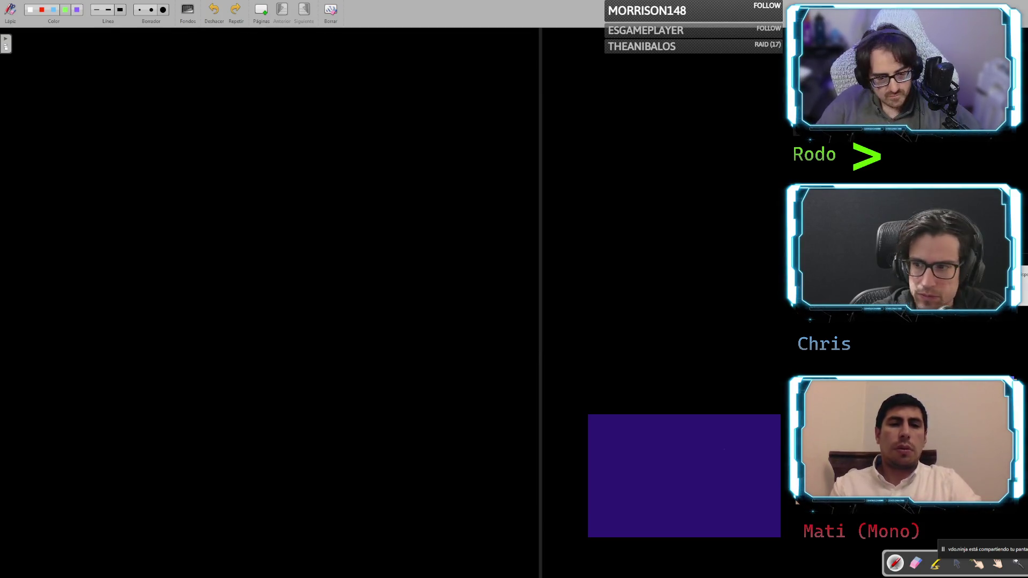
key("ctrl+z")
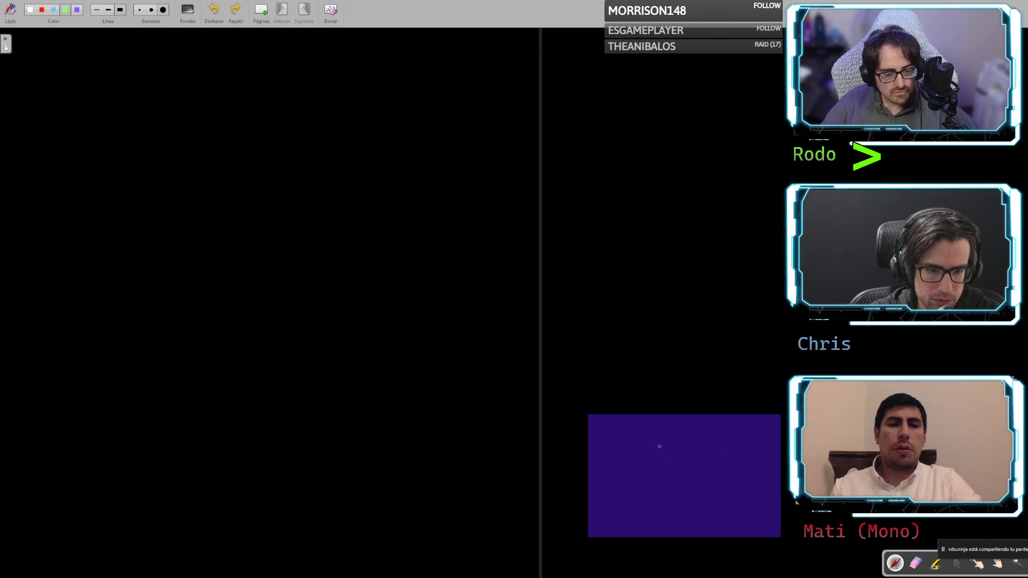
key("super+Tab")
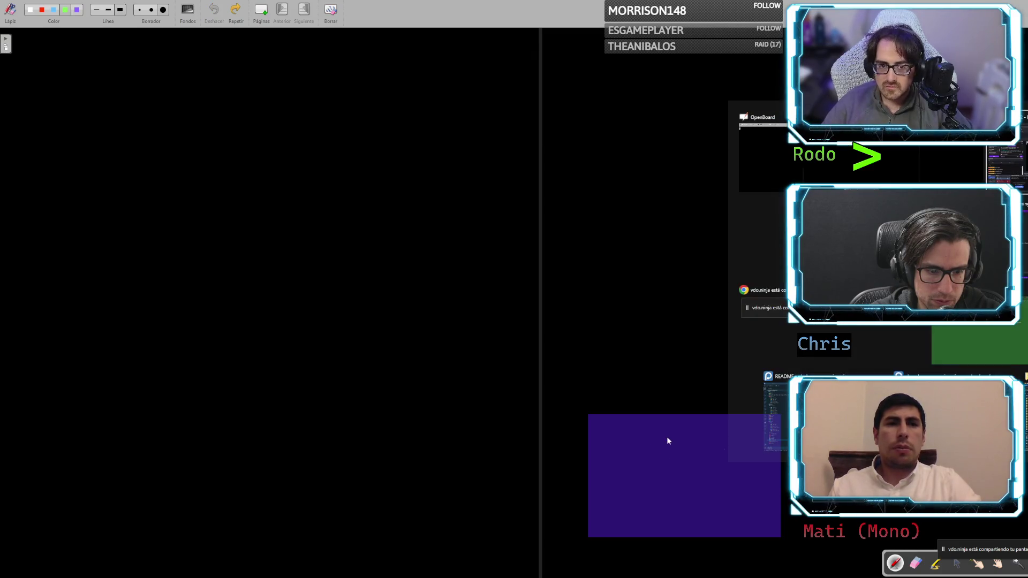
key("Escape")
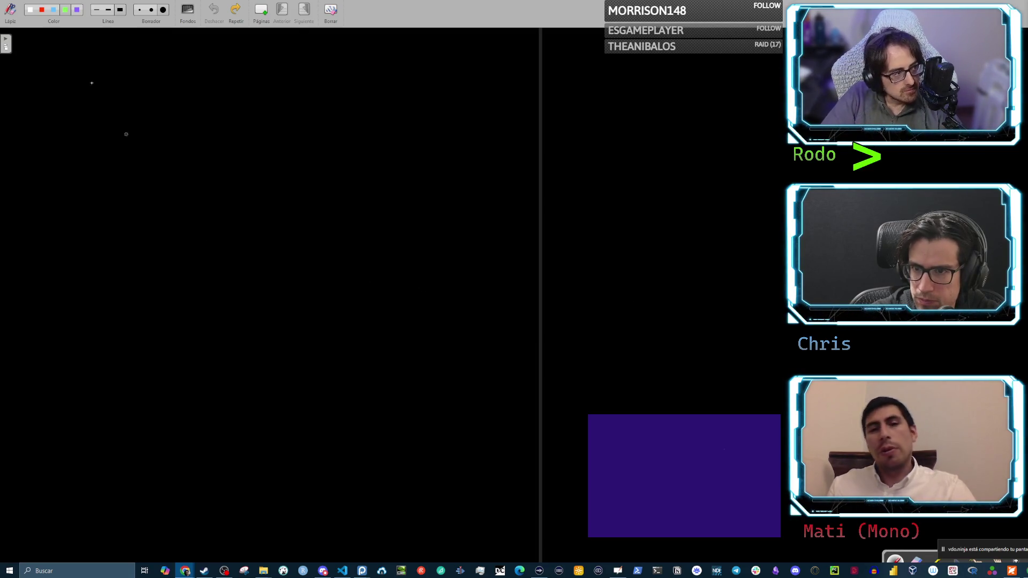
left_click(31, 9)
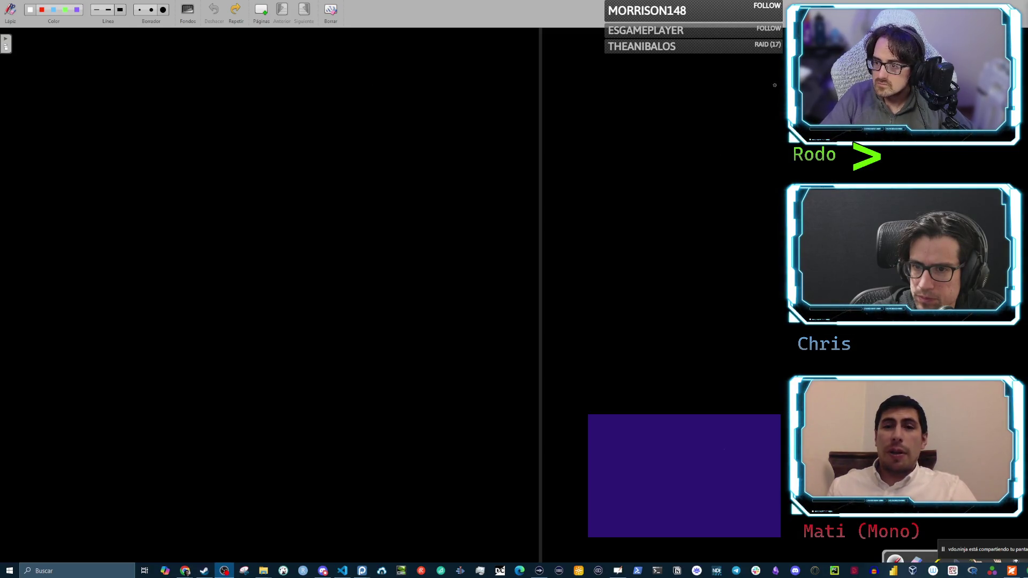
Draw a long white vertical line down the board's right edge and save the document
mouse_move(776, 53)
left_mouse_down()
mouse_move(762, 102)
mouse_move(783, 359)
mouse_move(774, 576)
left_mouse_up()
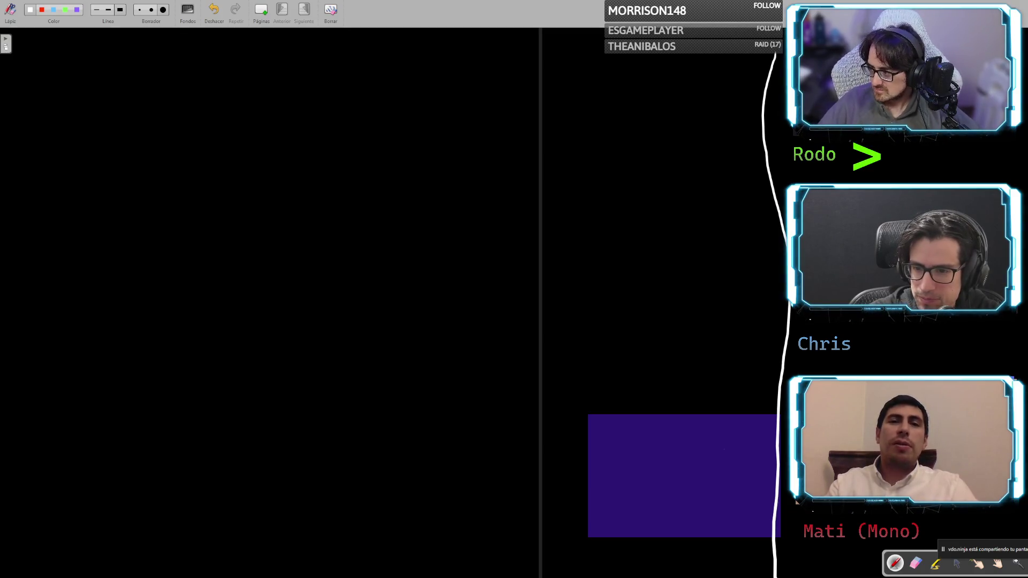
key("ctrl+s")
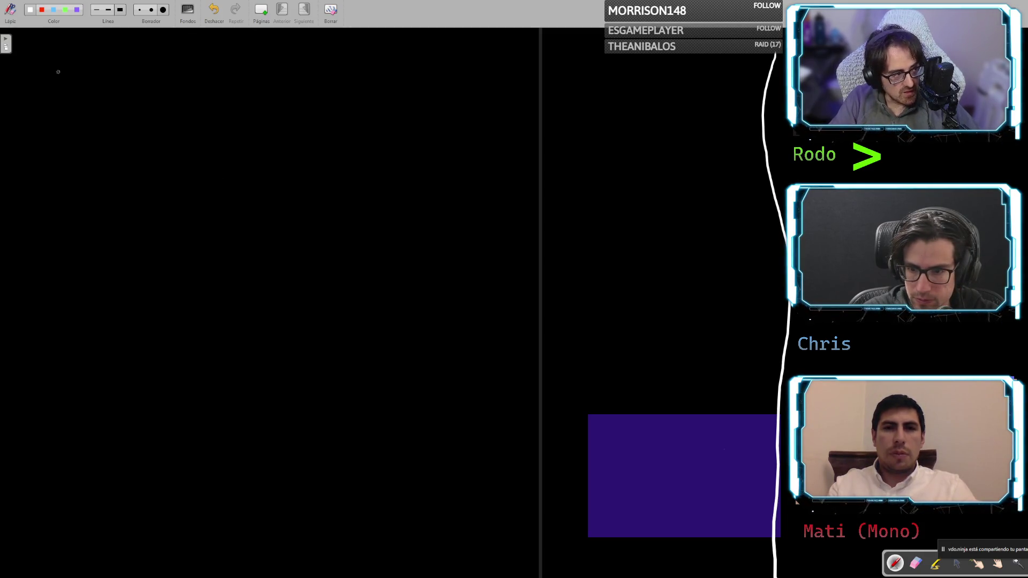
Handwrite 'PE' at the top left of the board and 'CE' beneath it
mouse_move(52, 65)
left_mouse_down()
mouse_move(52, 96)
mouse_move(53, 87)
left_mouse_up()
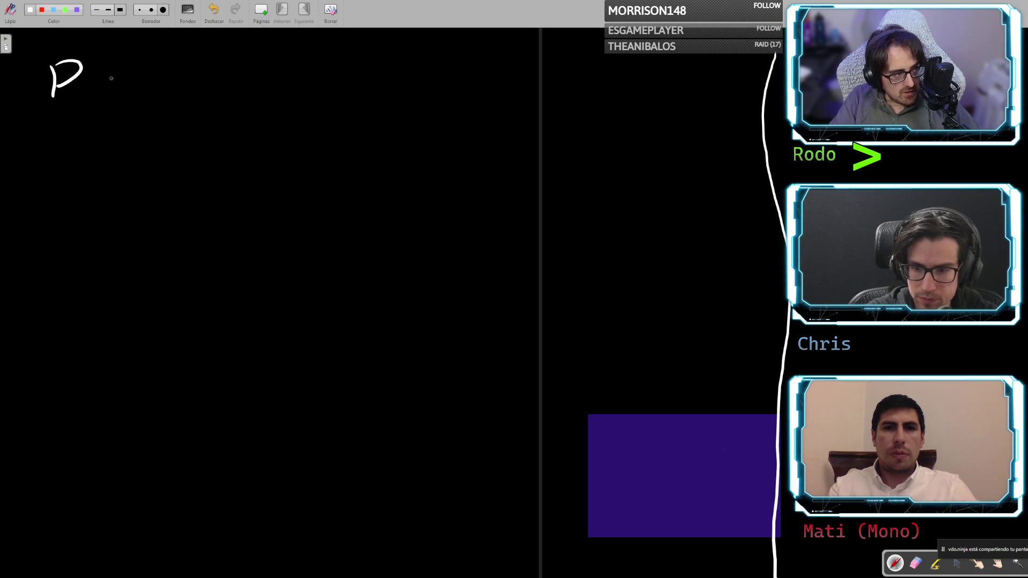
left_click_drag(101, 64, 102, 90)
mouse_move(99, 66)
left_mouse_down()
mouse_move(121, 65)
mouse_move(115, 78)
left_mouse_up()
mouse_move(103, 99)
left_mouse_down()
mouse_move(125, 96)
mouse_move(105, 98)
left_mouse_up()
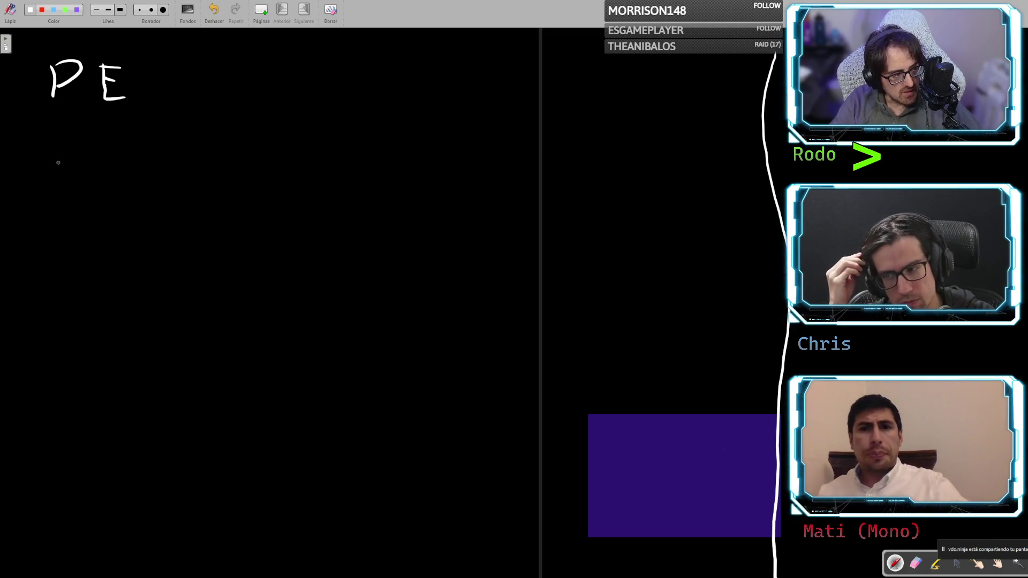
mouse_move(84, 171)
left_mouse_down()
mouse_move(82, 201)
mouse_move(152, 170)
mouse_move(143, 186)
left_mouse_up()
mouse_move(119, 205)
left_mouse_down()
mouse_move(144, 204)
mouse_move(127, 206)
left_mouse_up()
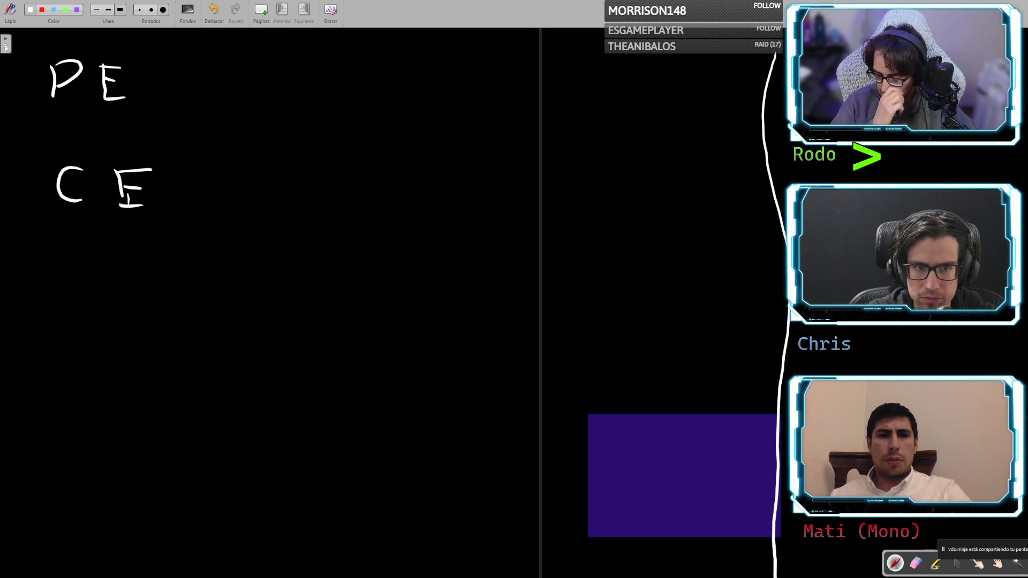
Write 'HE' under 'CE', undoing one stray stroke, and write 'LLM' to its right
mouse_move(60, 292)
left_mouse_down()
mouse_move(59, 320)
mouse_move(84, 293)
mouse_move(85, 324)
mouse_move(122, 324)
left_mouse_up()
key("ctrl+z")
mouse_move(112, 300)
left_mouse_down()
mouse_move(141, 298)
mouse_move(144, 310)
left_mouse_up()
left_click_drag(124, 327, 146, 325)
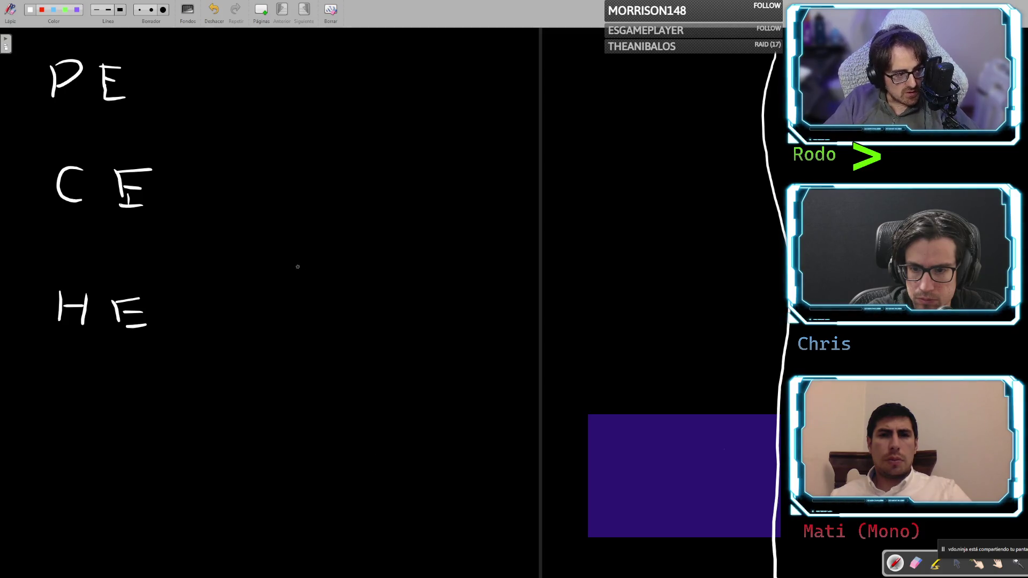
mouse_move(288, 263)
left_mouse_down()
mouse_move(313, 287)
mouse_move(381, 288)
left_mouse_up()
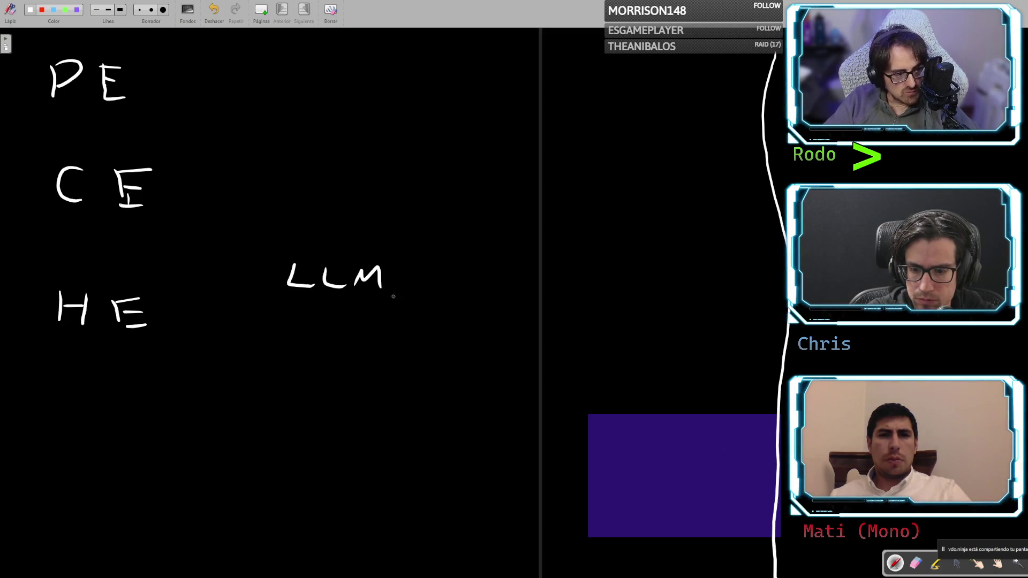
Box 'LLM', draw three arrows out of it plus a U-shaped outline, then return to Chrome
left_click_drag(270, 249, 276, 301)
mouse_move(268, 250)
left_mouse_down()
mouse_move(391, 247)
mouse_move(268, 313)
left_mouse_up()
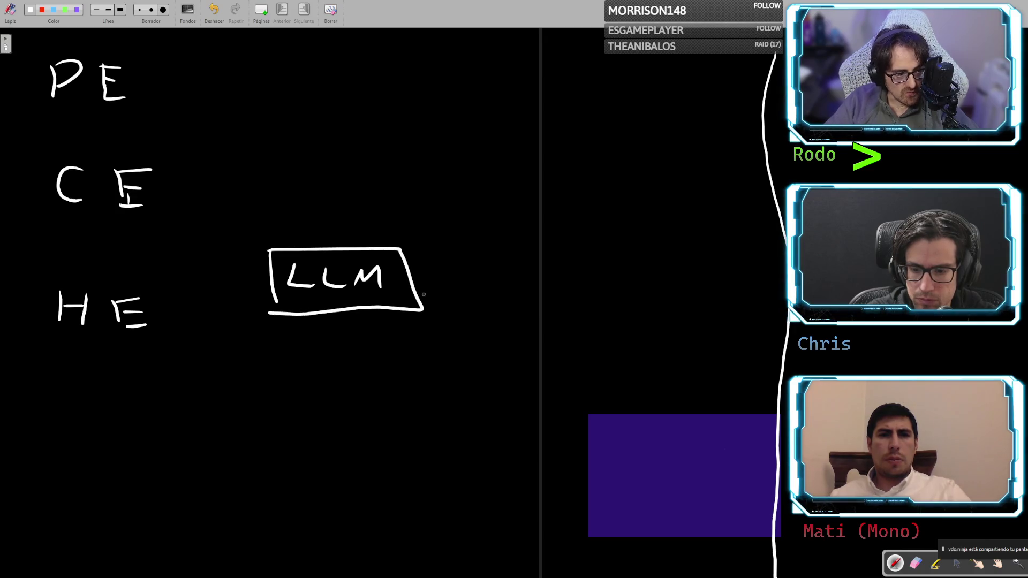
mouse_move(437, 277)
left_mouse_down()
mouse_move(482, 276)
mouse_move(480, 287)
left_mouse_up()
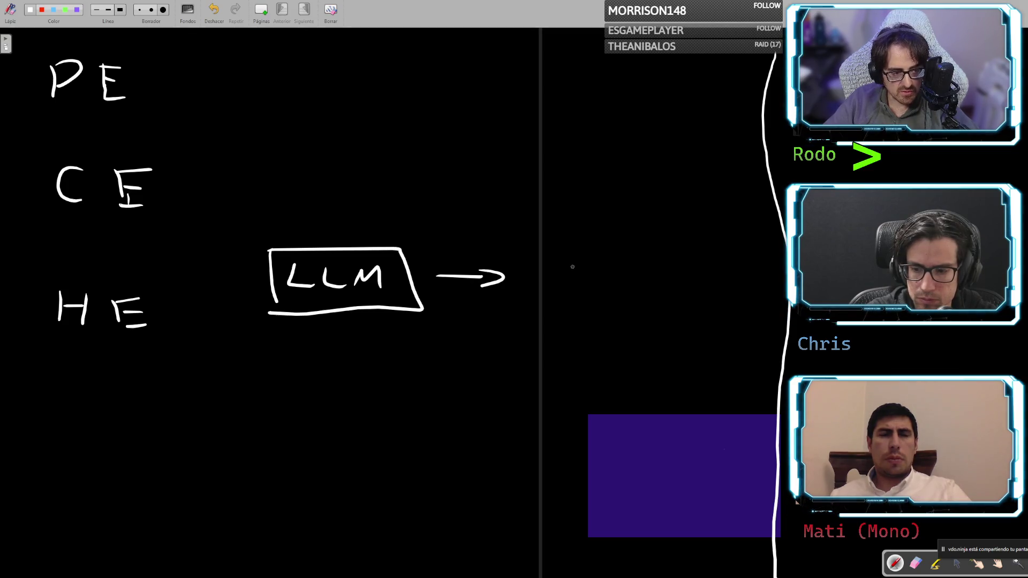
left_click_drag(445, 250, 513, 220)
left_click_drag(500, 218, 494, 243)
mouse_move(422, 319)
left_mouse_down()
mouse_move(488, 340)
mouse_move(477, 348)
left_mouse_up()
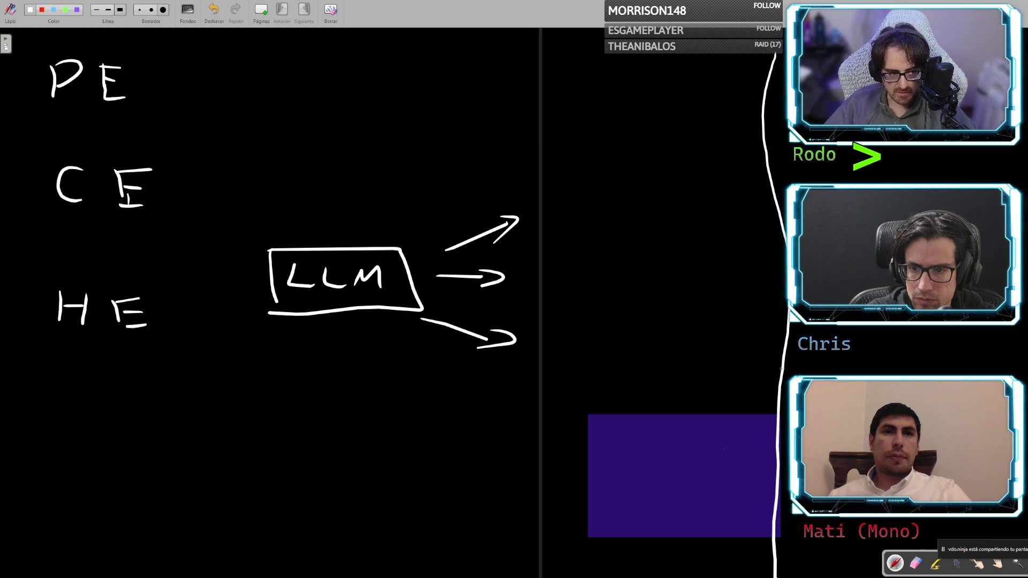
mouse_move(236, 159)
left_mouse_down()
mouse_move(171, 379)
mouse_move(541, 397)
mouse_move(582, 183)
mouse_move(375, 152)
mouse_move(236, 157)
left_mouse_up()
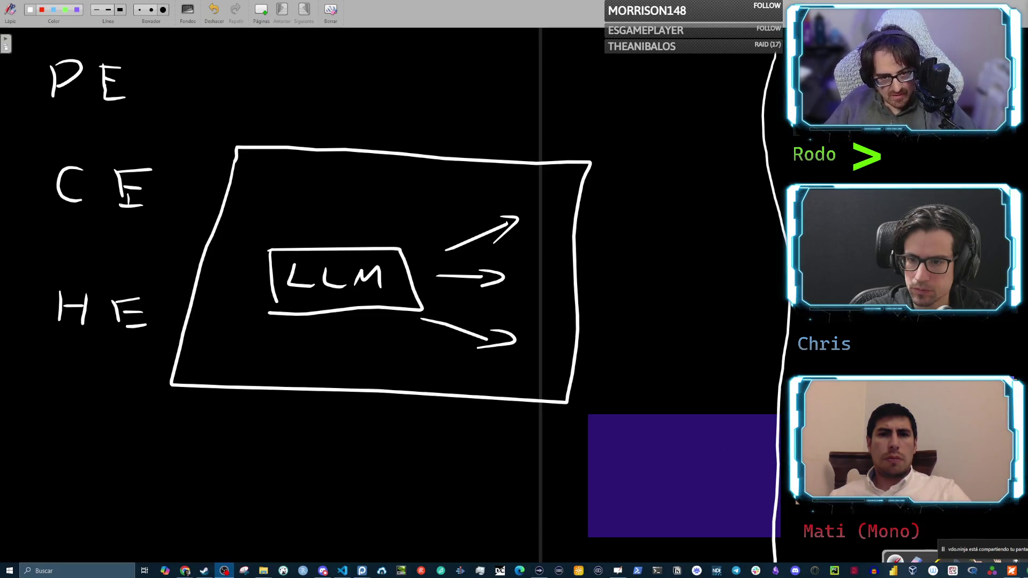
key("alt+Tab")
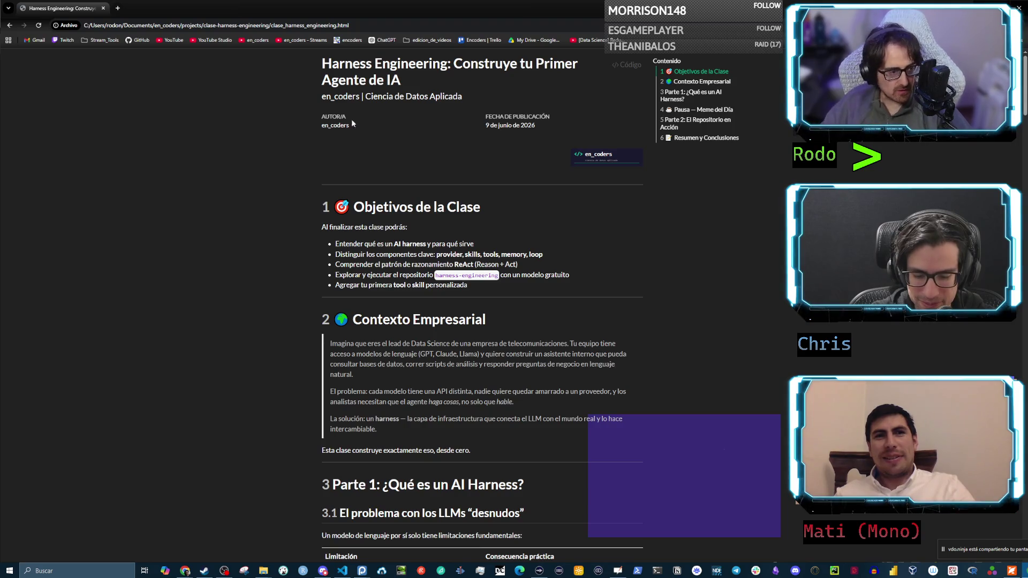
Highlight and clear the word 'loop', then zoom the class page in with Ctrl+Plus
mouse_move(555, 252)
left_mouse_down()
mouse_move(511, 256)
mouse_move(529, 256)
left_mouse_up()
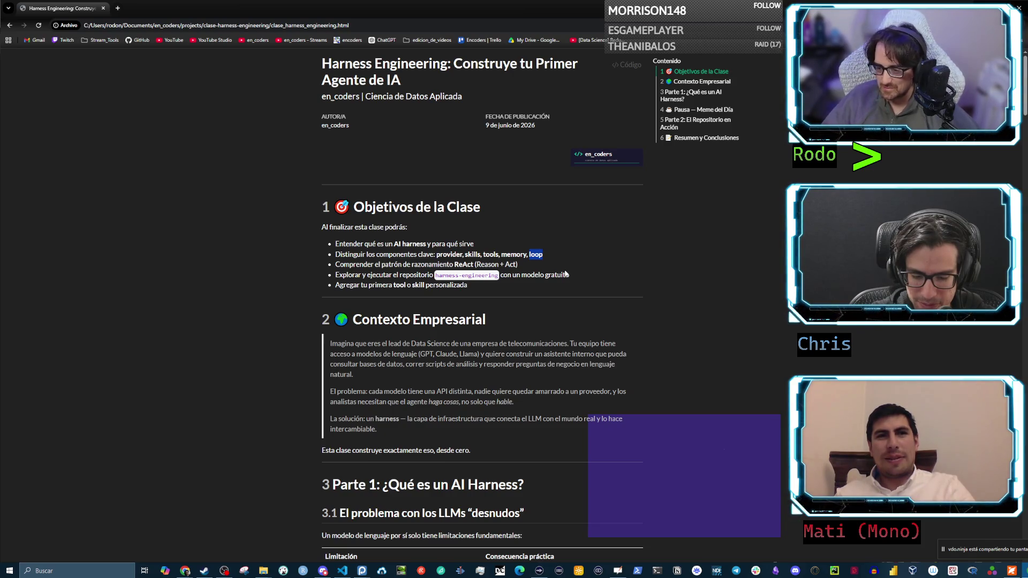
left_click(444, 247)
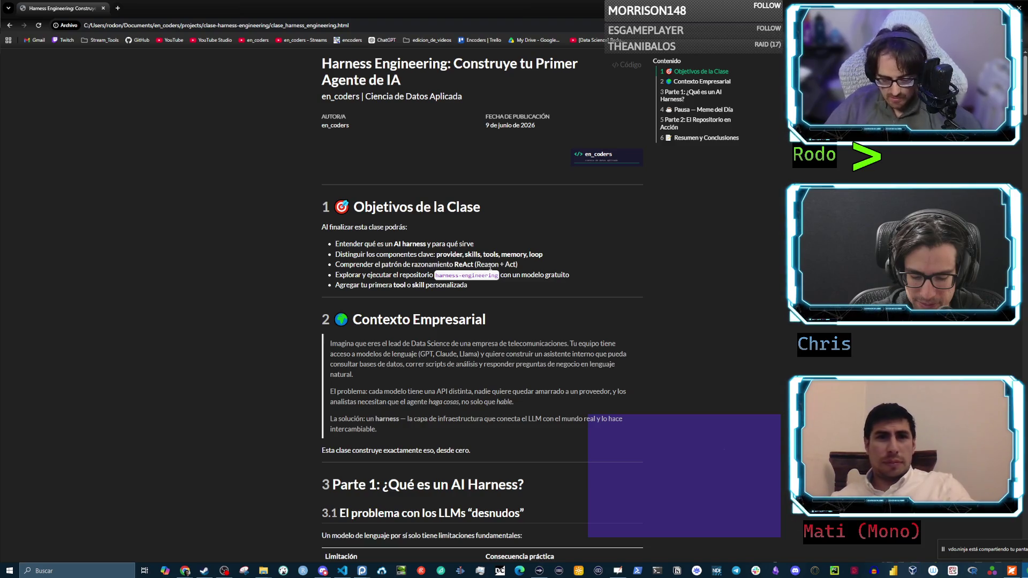
key("ctrl+plus")
key("ctrl+plus")
key("ctrl+plus")
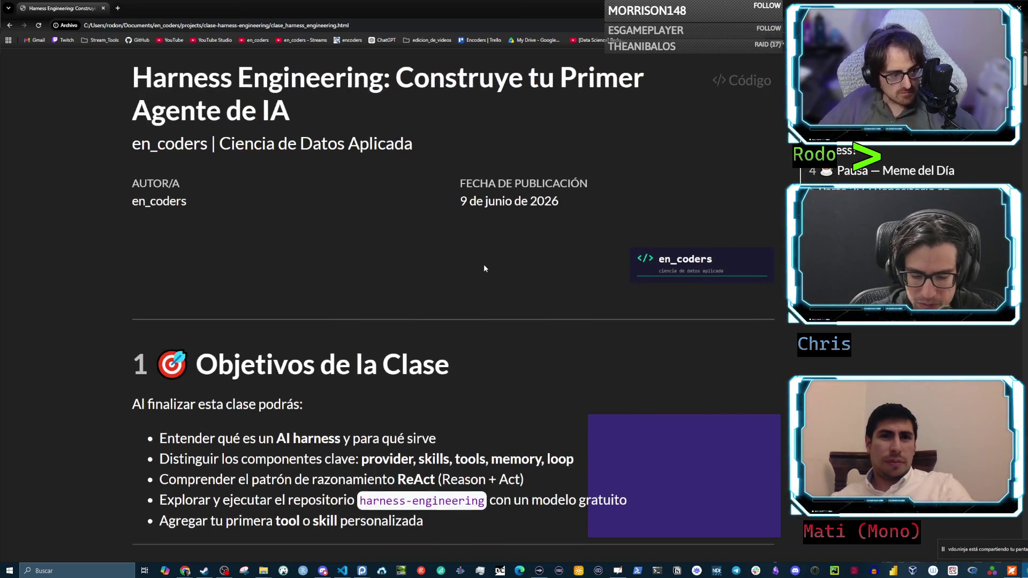
Zoom the page in another step, scroll down and highlight 'Reason' in the ReAct bullet
key("ctrl+plus")
scroll(483, 268, "down", 1)
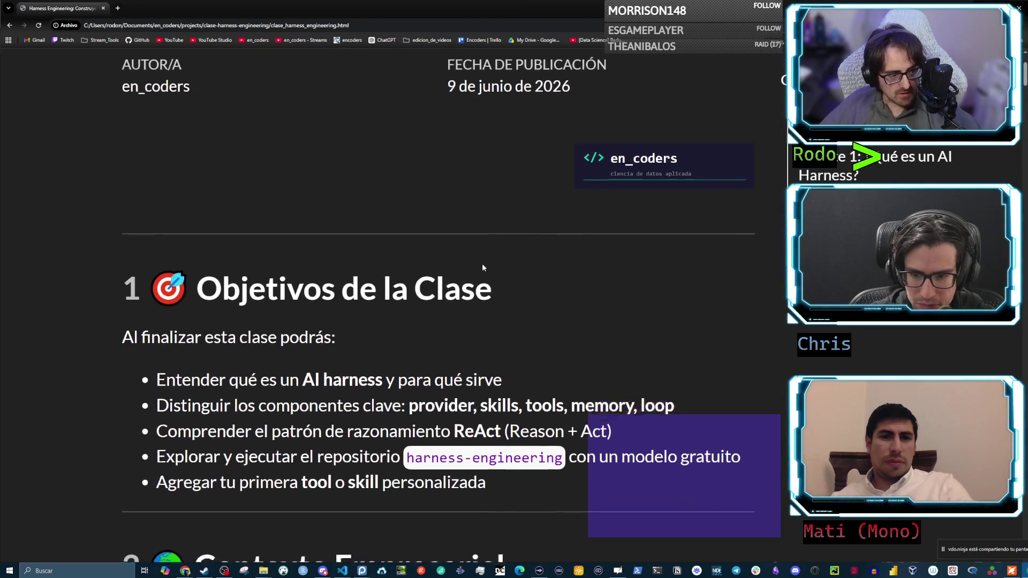
left_click_drag(508, 400, 603, 399)
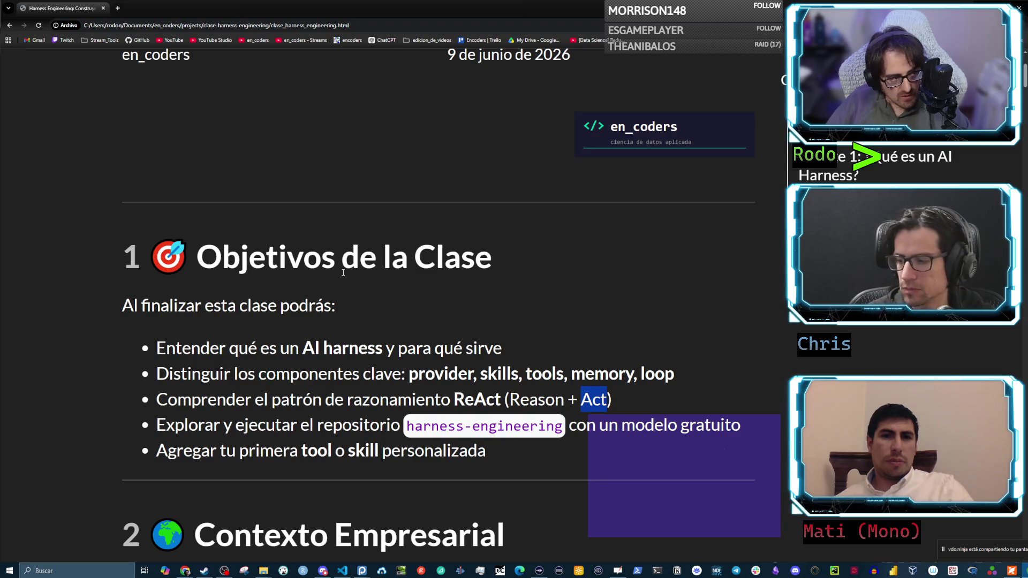
Switch away and back to the class page, briefly select the en_coders card, and scroll down
key("alt+Tab")
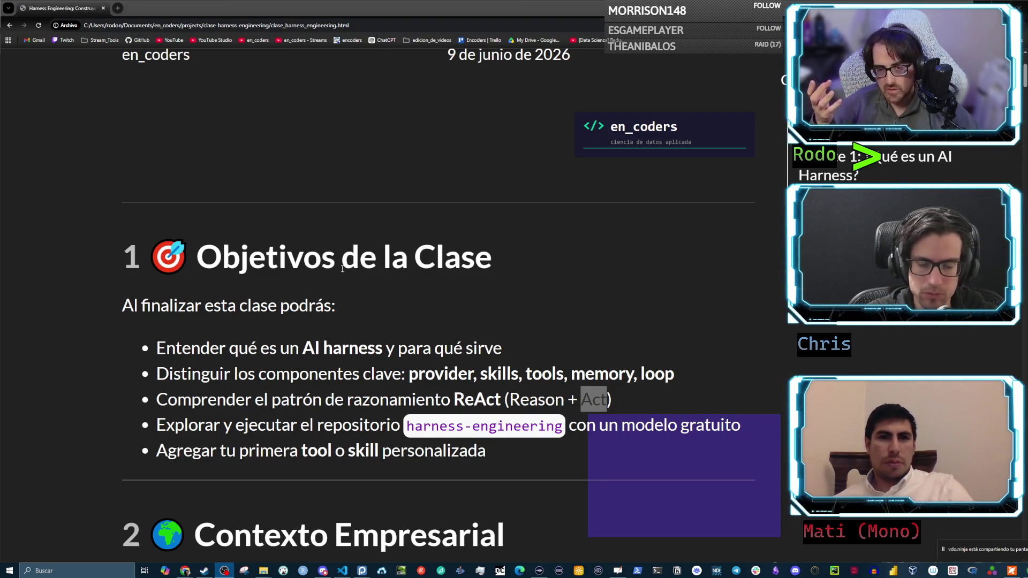
left_click(710, 151)
mouse_move(711, 150)
left_mouse_down()
mouse_move(755, 135)
mouse_move(558, 107)
left_mouse_up()
left_click(558, 107)
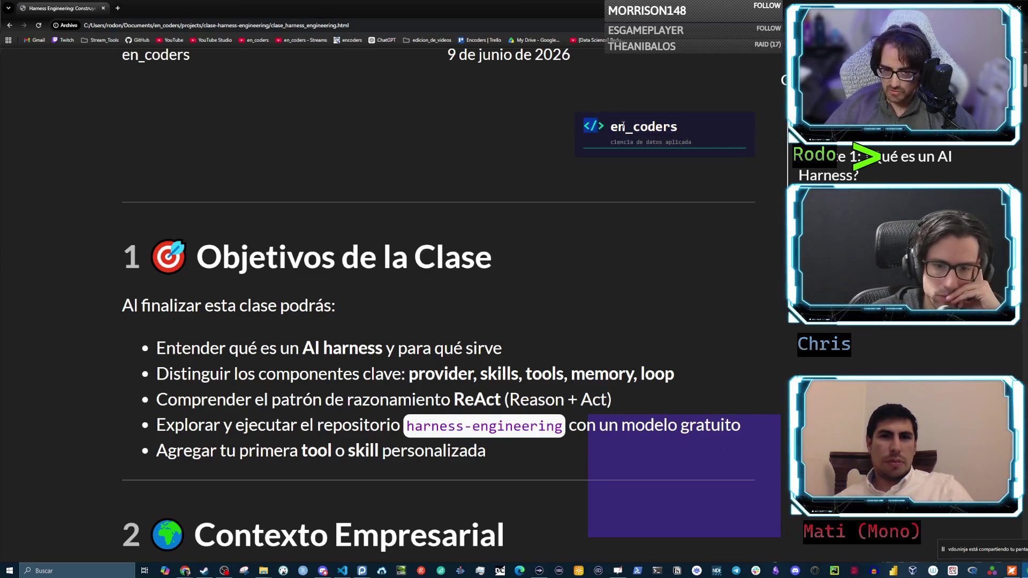
scroll(675, 212, "down", 1)
scroll(675, 208, "down", 1)
Highlight the word 'tools' in the components bullet, then switch to the OpenBoard whiteboard
scroll(674, 207, "up", 1)
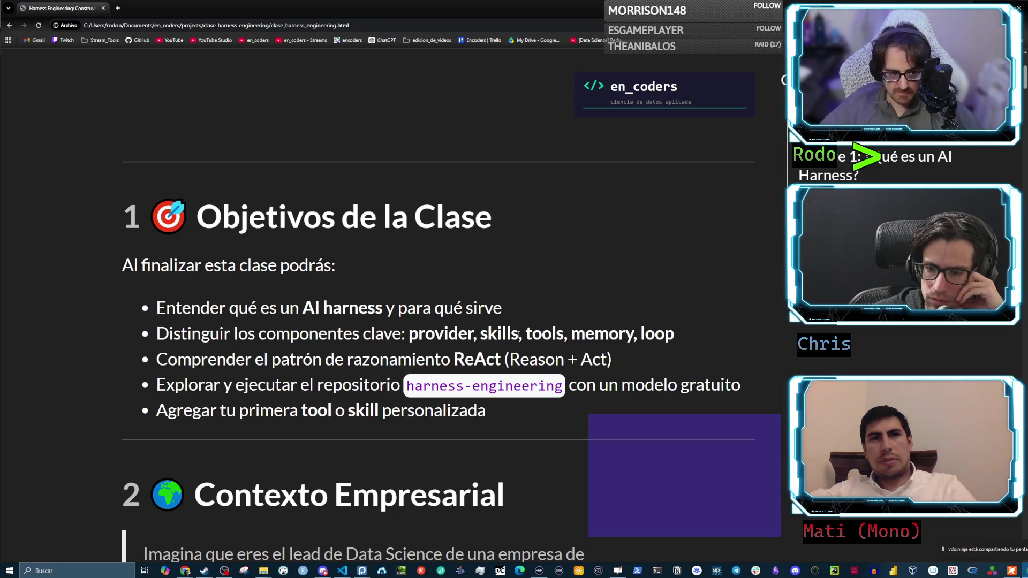
left_click_drag(526, 331, 564, 333)
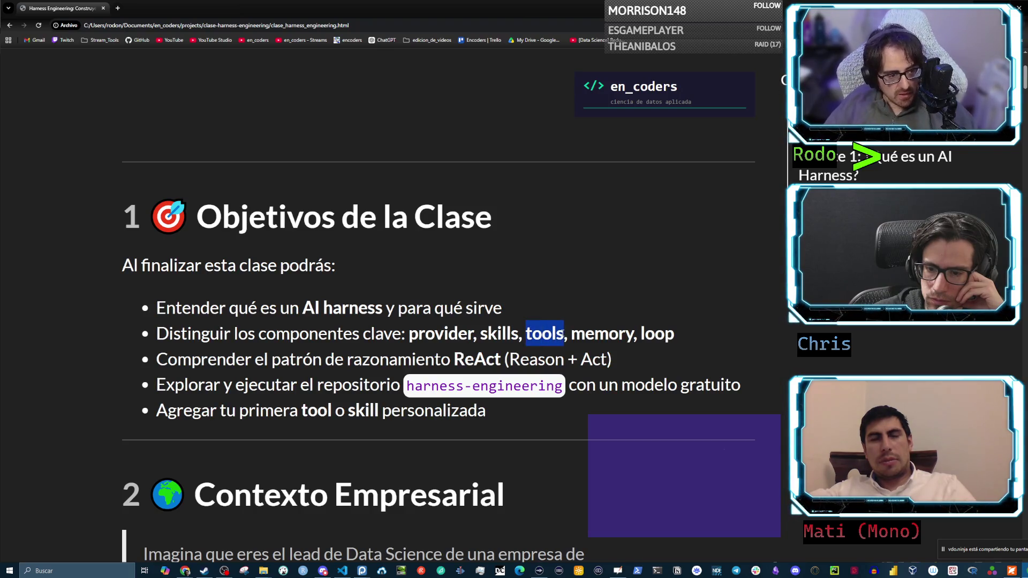
key("alt+Tab")
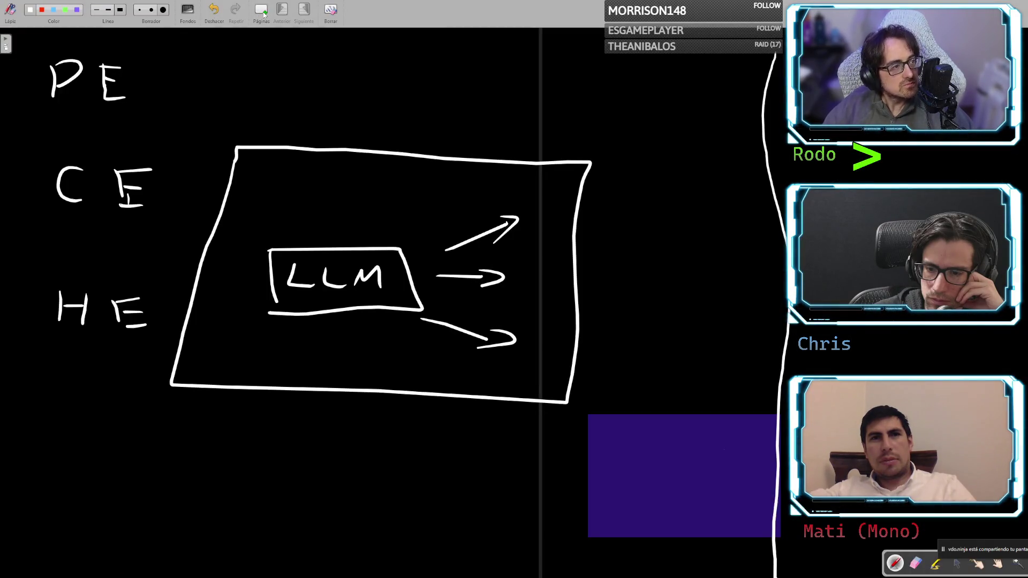
Add a new page with a vertical dividing line at right and an A symbol top-left
left_click(263, 12)
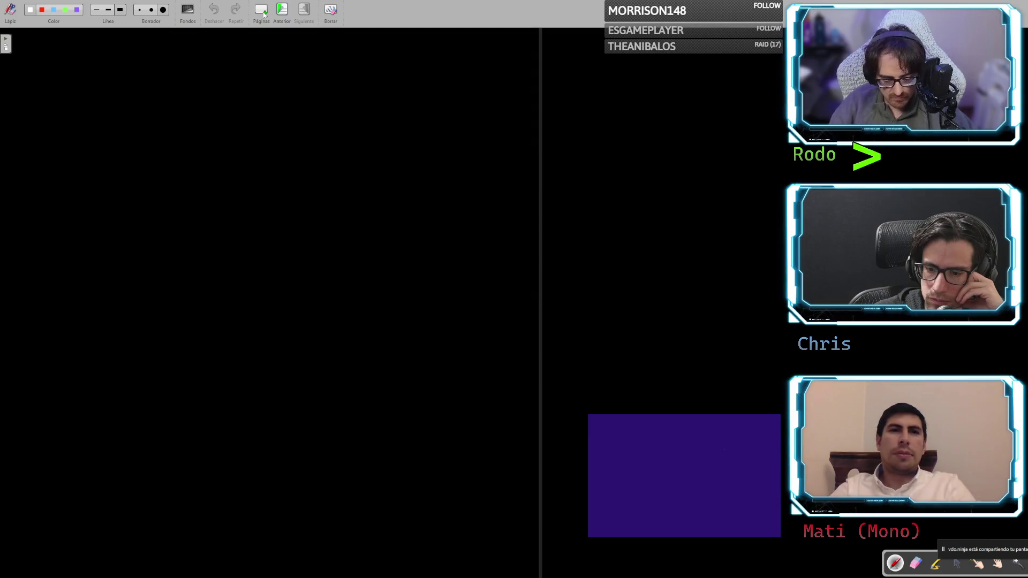
mouse_move(719, 36)
left_mouse_down()
mouse_move(701, 118)
mouse_move(702, 576)
left_mouse_up()
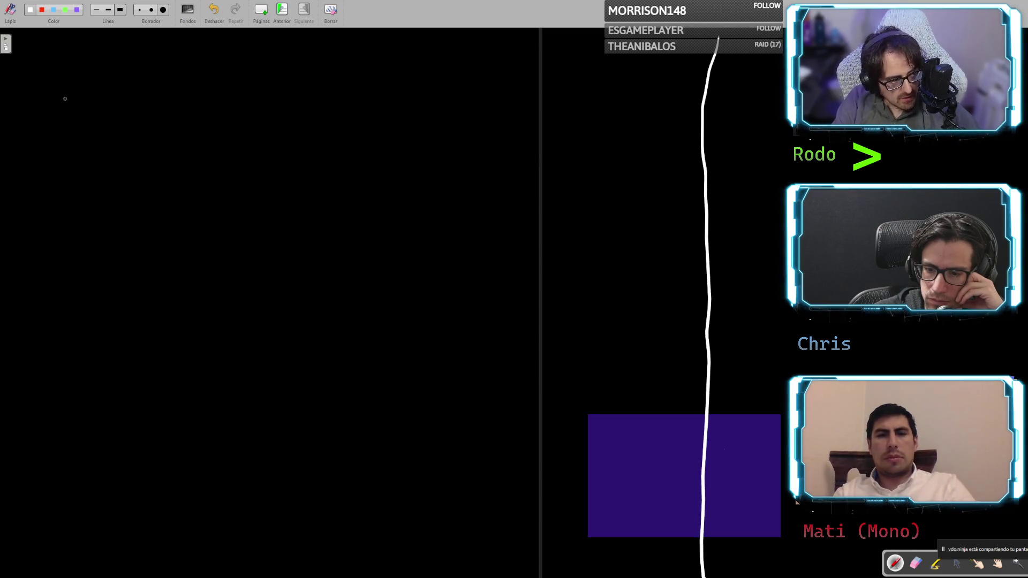
mouse_move(68, 128)
left_mouse_down()
mouse_move(76, 99)
mouse_move(86, 126)
left_mouse_up()
mouse_move(43, 105)
left_mouse_down()
mouse_move(38, 137)
mouse_move(110, 97)
mouse_move(43, 96)
left_mouse_up()
Draw an up-right arrow ending at a '>' sign and a straight right-pointing arrow
left_click_drag(159, 105, 223, 69)
left_click_drag(211, 71, 220, 80)
mouse_move(256, 51)
left_mouse_down()
mouse_move(270, 59)
mouse_move(261, 67)
left_mouse_up()
left_click_drag(183, 129, 288, 146)
Handwrite 'HTTP' after the right arrow, undoing two misdrawn strokes
left_click_drag(278, 137, 321, 146)
left_click_drag(313, 137, 330, 137)
key("ctrl+z")
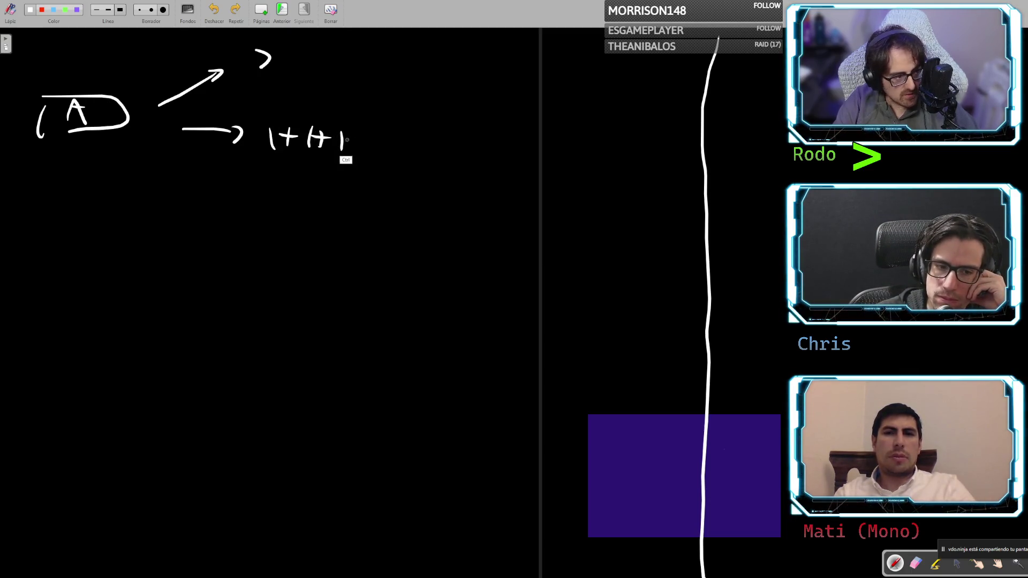
key("ctrl+z")
left_click_drag(317, 129, 317, 152)
mouse_move(301, 133)
left_mouse_down()
mouse_move(336, 131)
mouse_move(348, 153)
left_mouse_up()
left_click_drag(336, 133, 366, 132)
left_click_drag(379, 131, 381, 145)
left_click_drag(271, 136, 288, 136)
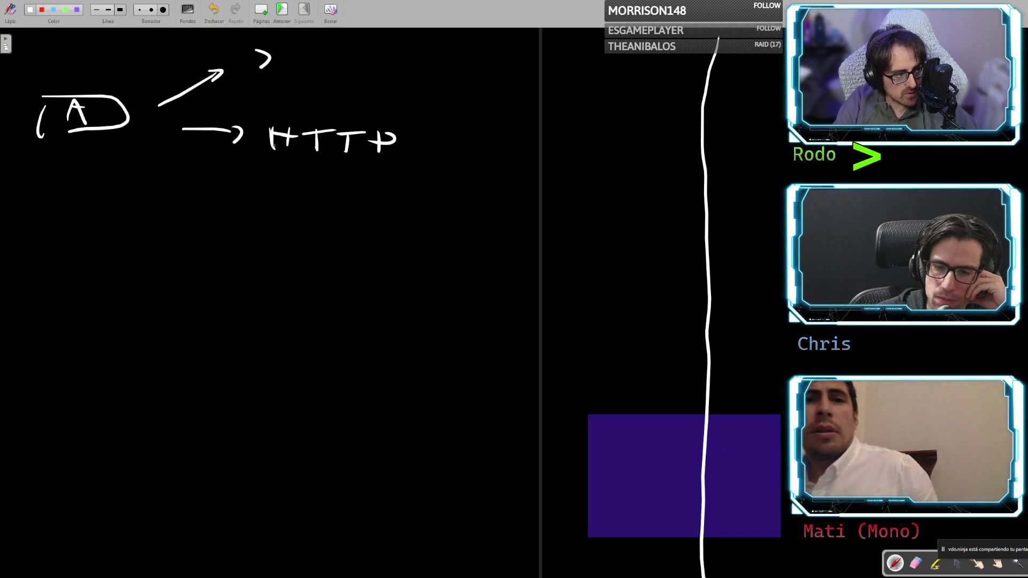
Draw a down-right arrow from the A and label it 'F'
left_click_drag(172, 160, 226, 194)
left_click_drag(200, 191, 271, 219)
left_click_drag(270, 191, 307, 200)
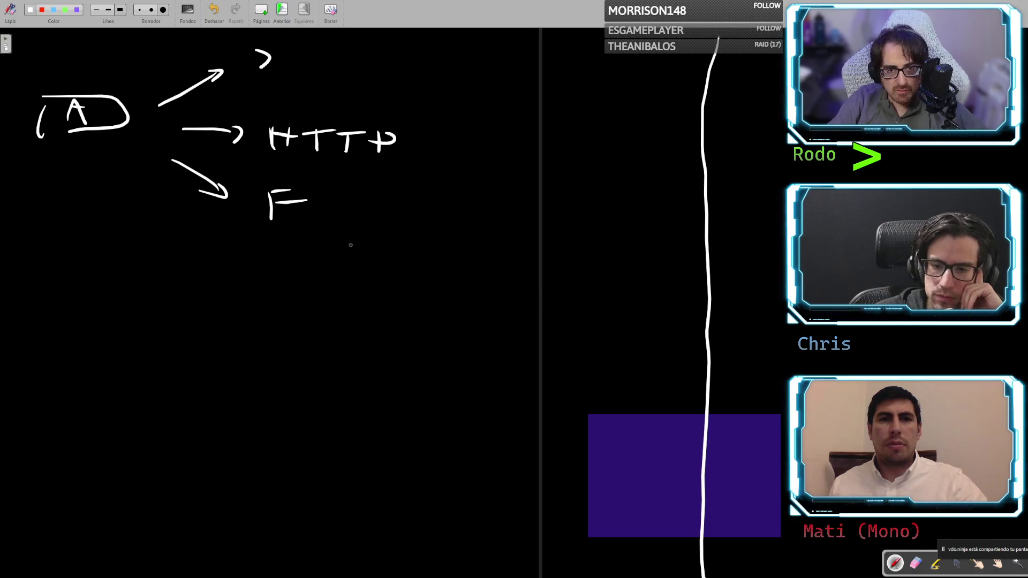
Handwrite 'TOOL_TERM.PY' below the arrow diagram
left_click_drag(70, 308, 79, 328)
mouse_move(64, 308)
left_mouse_down()
mouse_move(100, 306)
mouse_move(163, 334)
mouse_move(239, 333)
left_mouse_up()
mouse_move(222, 317)
left_mouse_down()
mouse_move(247, 314)
mouse_move(263, 338)
left_mouse_up()
left_click_drag(260, 317, 308, 341)
mouse_move(322, 340)
left_mouse_down()
mouse_move(328, 323)
mouse_move(343, 337)
left_mouse_up()
mouse_move(360, 345)
left_mouse_down()
mouse_move(387, 340)
mouse_move(387, 330)
mouse_move(418, 336)
left_mouse_up()
left_click_drag(430, 320, 407, 349)
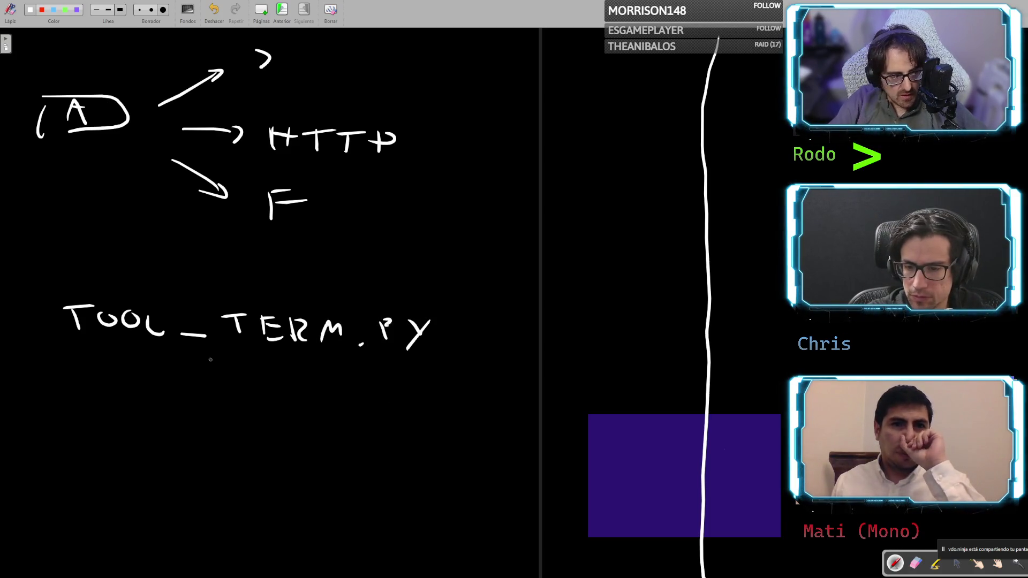
Draw a dotted line running down beneath 'TOOL_TERM.PY'
left_click(133, 369)
left_click_drag(140, 378, 141, 382)
left_click_drag(142, 399, 142, 405)
left_click_drag(144, 422, 145, 428)
left_click_drag(140, 465, 139, 482)
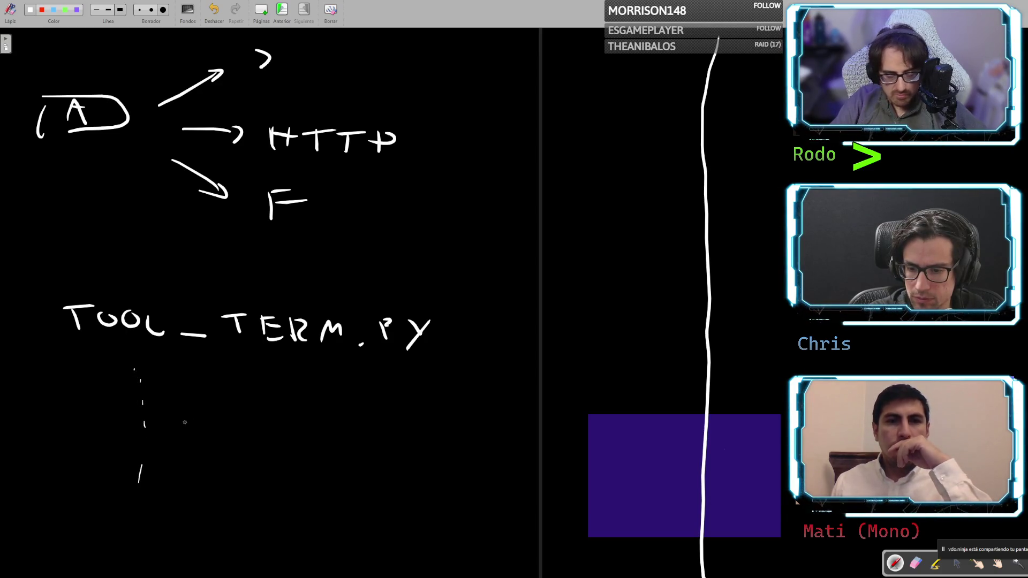
Write 'OS.SYSTEM' beside the dotted line
mouse_move(197, 424)
left_mouse_down()
mouse_move(184, 443)
mouse_move(221, 441)
mouse_move(215, 450)
mouse_move(241, 440)
mouse_move(235, 453)
mouse_move(263, 454)
left_mouse_up()
left_click(263, 449)
mouse_move(251, 436)
left_mouse_down()
mouse_move(283, 435)
mouse_move(292, 449)
left_mouse_up()
mouse_move(292, 438)
left_mouse_down()
mouse_move(305, 435)
mouse_move(315, 454)
mouse_move(345, 452)
left_mouse_up()
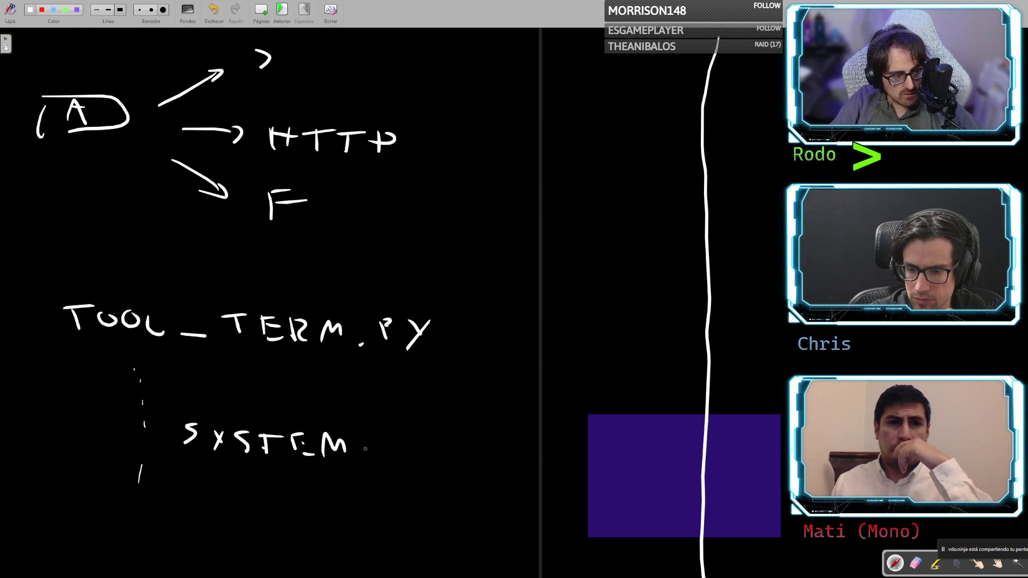
left_click_drag(144, 424, 164, 442)
left_click(173, 444)
Add parentheses containing dots after SYSTEM and underline the dots
left_click_drag(376, 434, 373, 455)
left_click(397, 444)
left_click(424, 444)
left_click(449, 443)
left_click_drag(486, 429, 479, 466)
left_click_drag(386, 455, 468, 459)
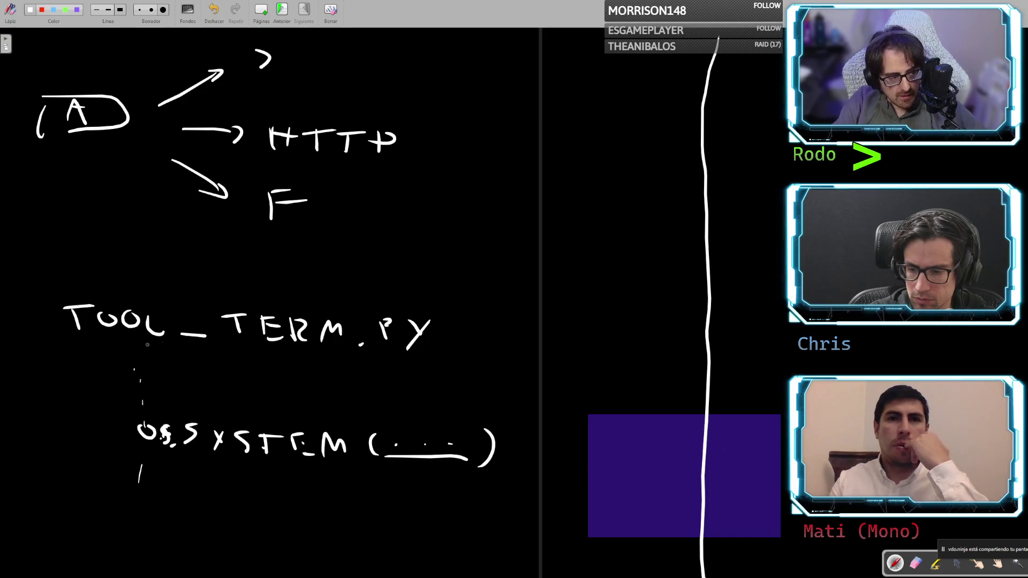
left_click_drag(72, 345, 442, 362)
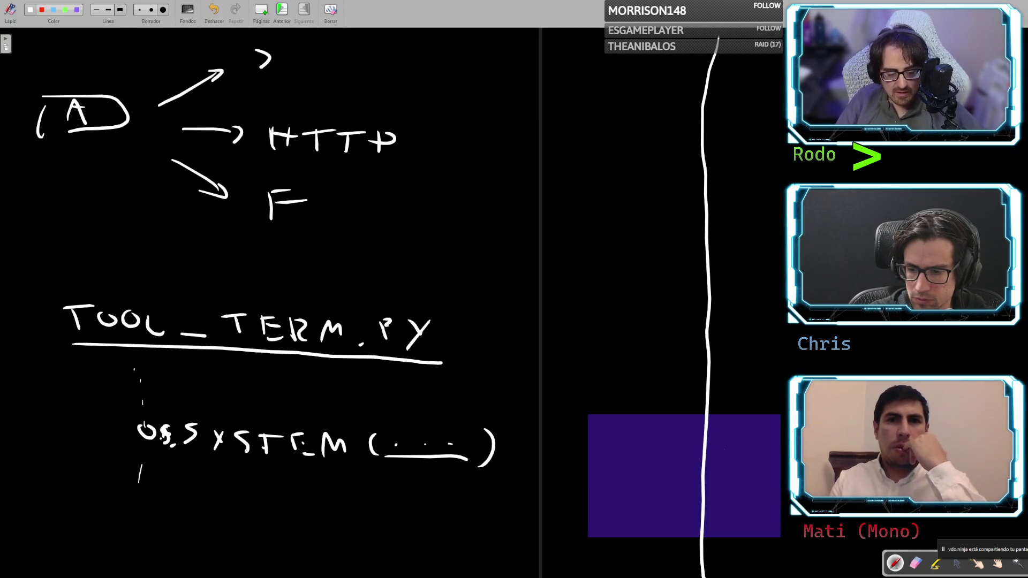
key("ctrl+z")
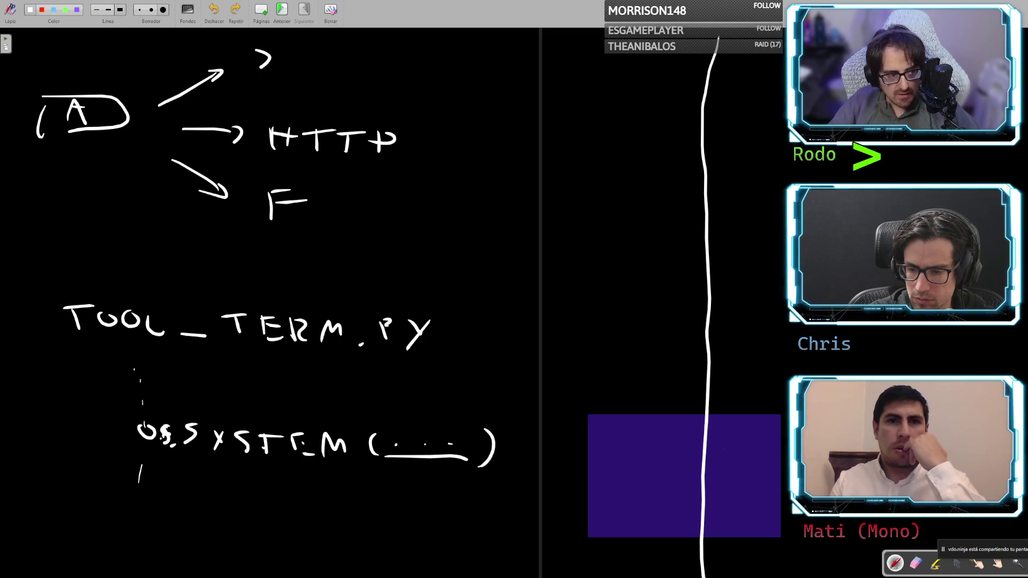
left_click_drag(253, 155, 431, 170)
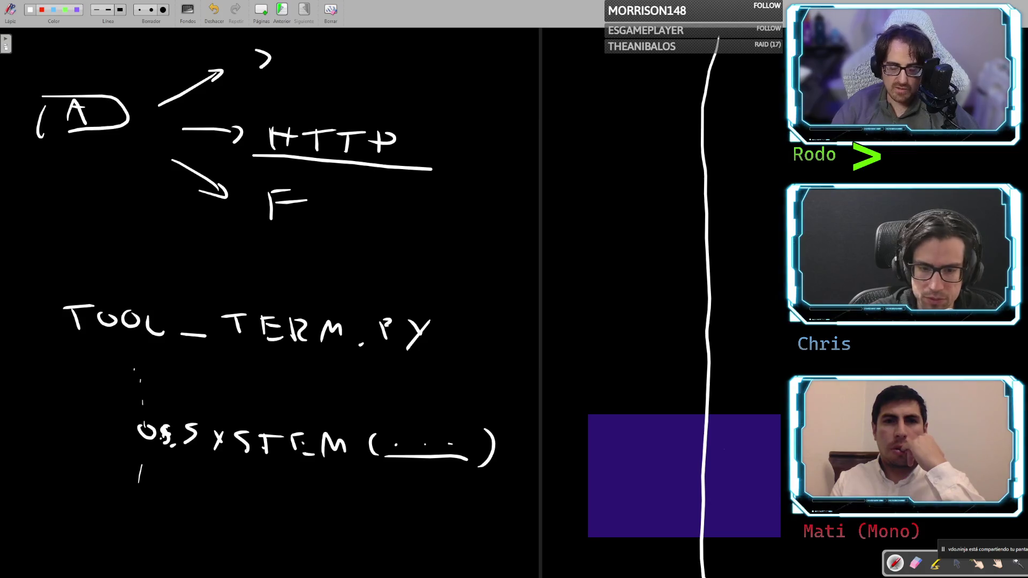
key("ctrl+z")
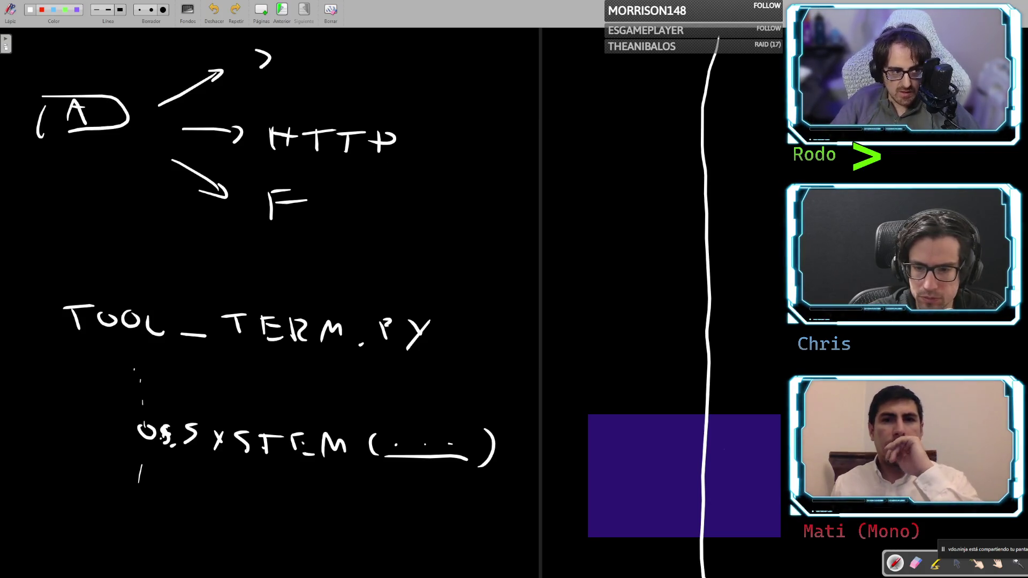
left_click_drag(250, 233, 359, 236)
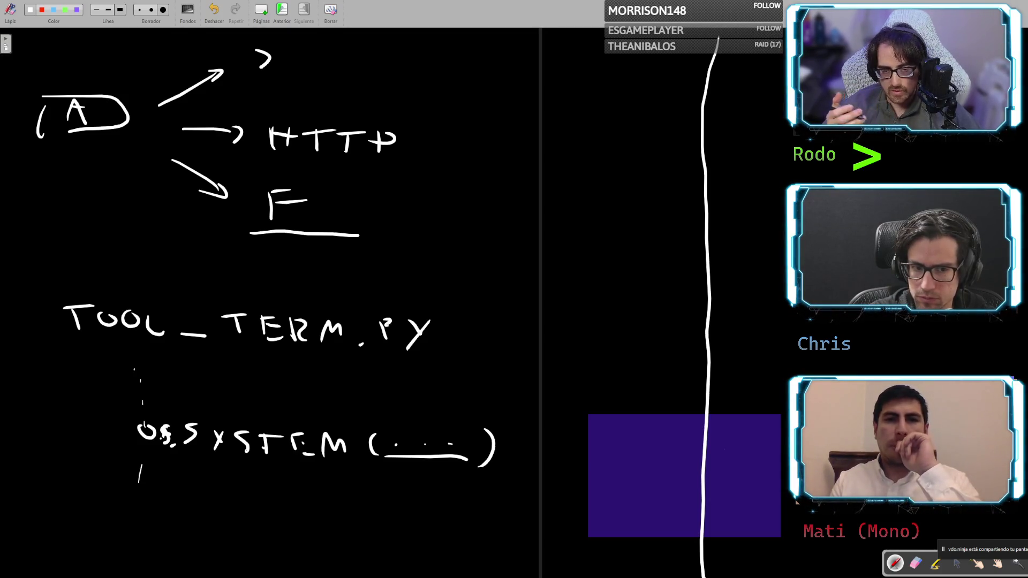
key("ctrl+z")
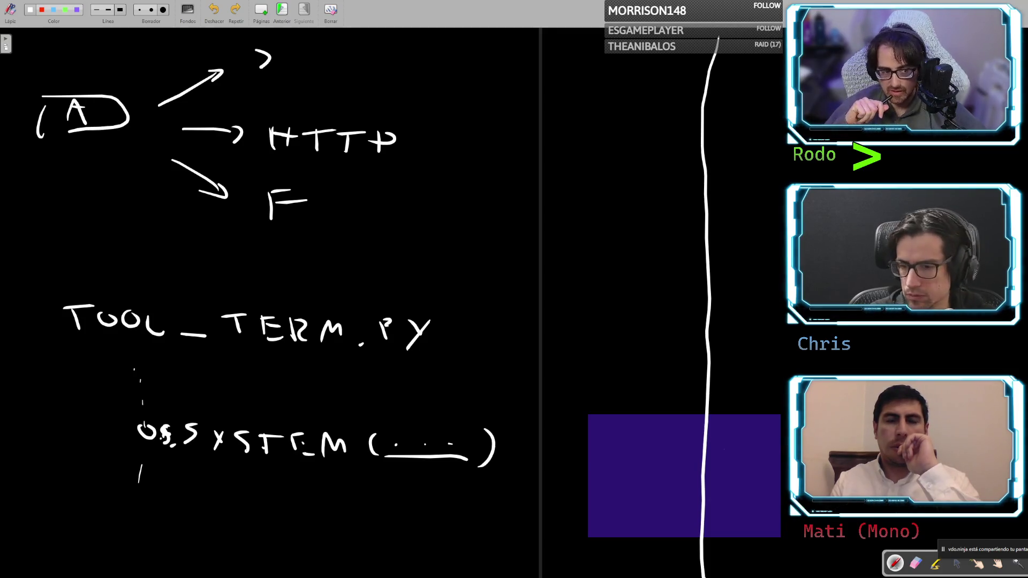
left_click_drag(32, 340, 438, 362)
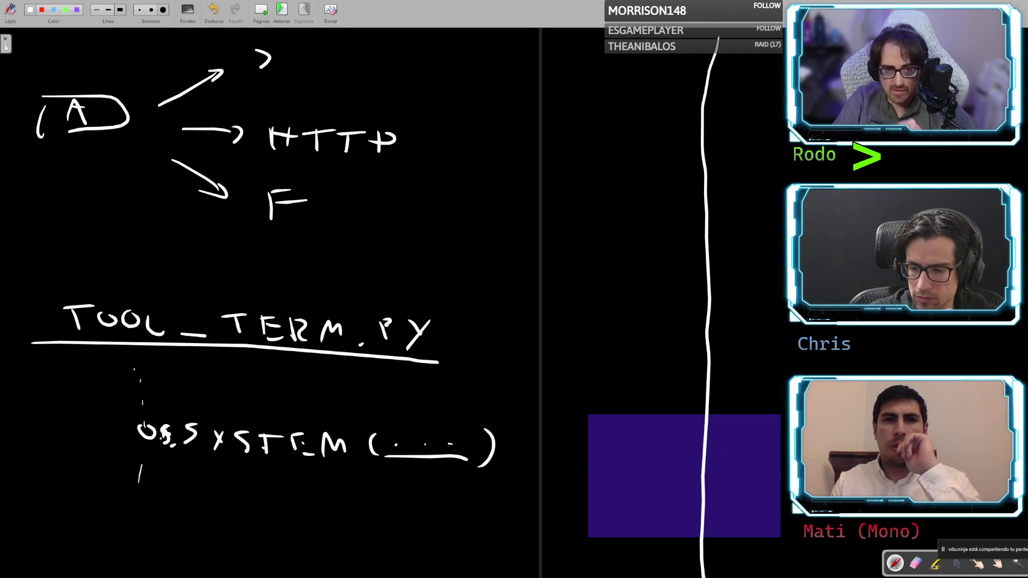
key("ctrl+z")
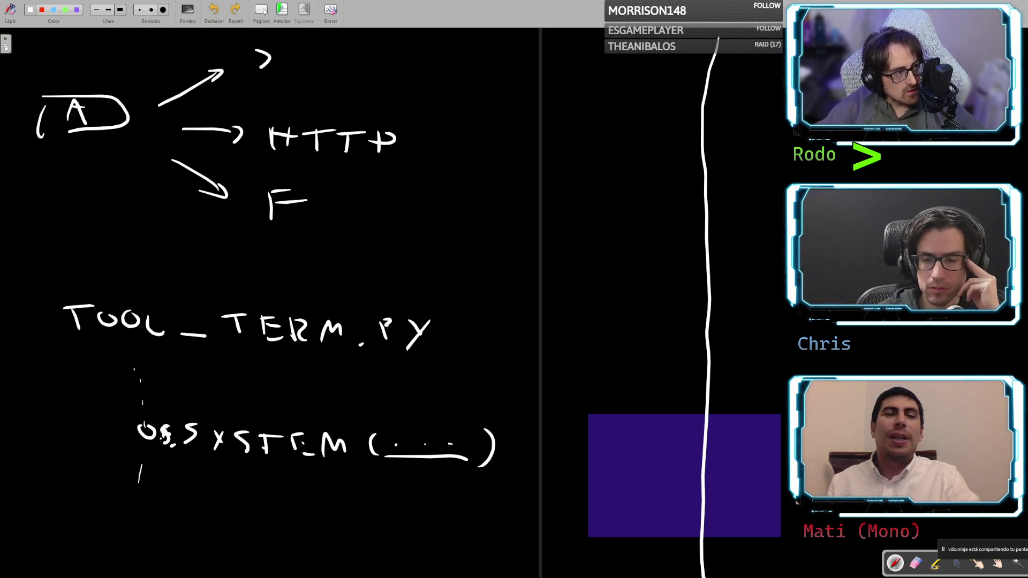
left_click(263, 10)
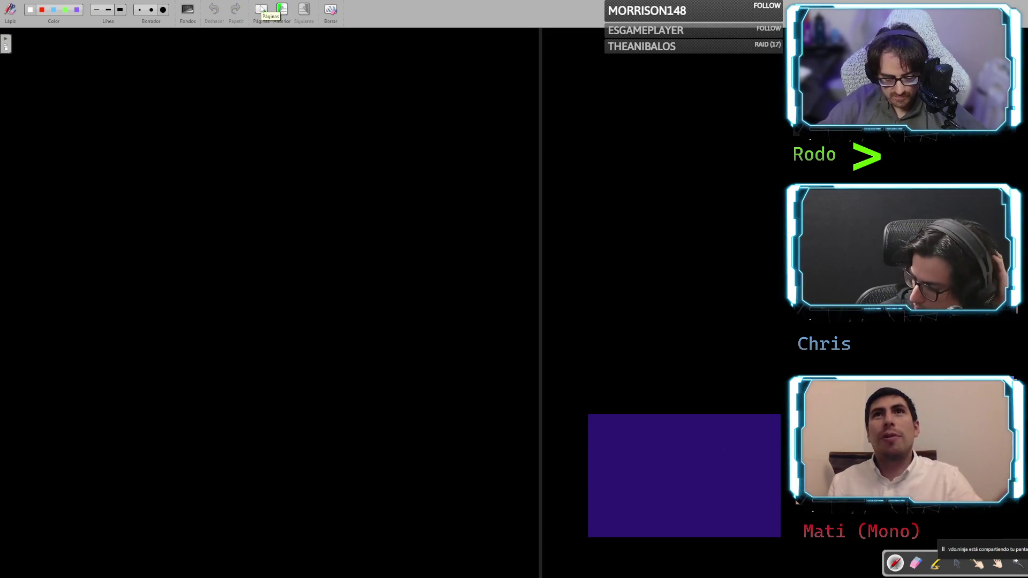
Draw a vertical dividing line on the new page, undoing it and redrawing it further right
mouse_move(583, 36)
left_mouse_down()
mouse_move(566, 128)
mouse_move(601, 571)
left_mouse_up()
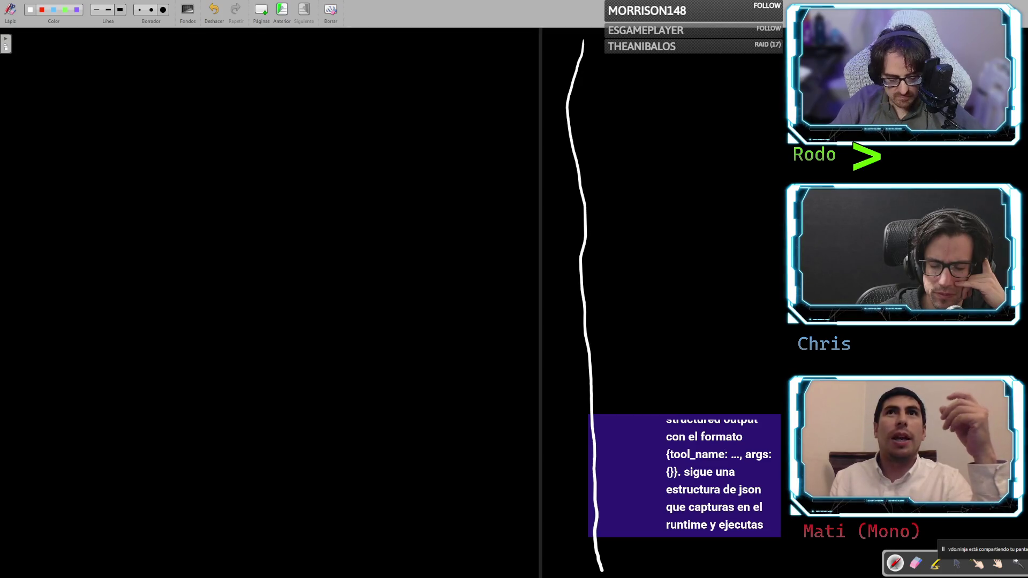
key("ctrl+z")
mouse_move(709, 36)
left_mouse_down()
mouse_move(705, 126)
mouse_move(720, 259)
mouse_move(708, 573)
left_mouse_up()
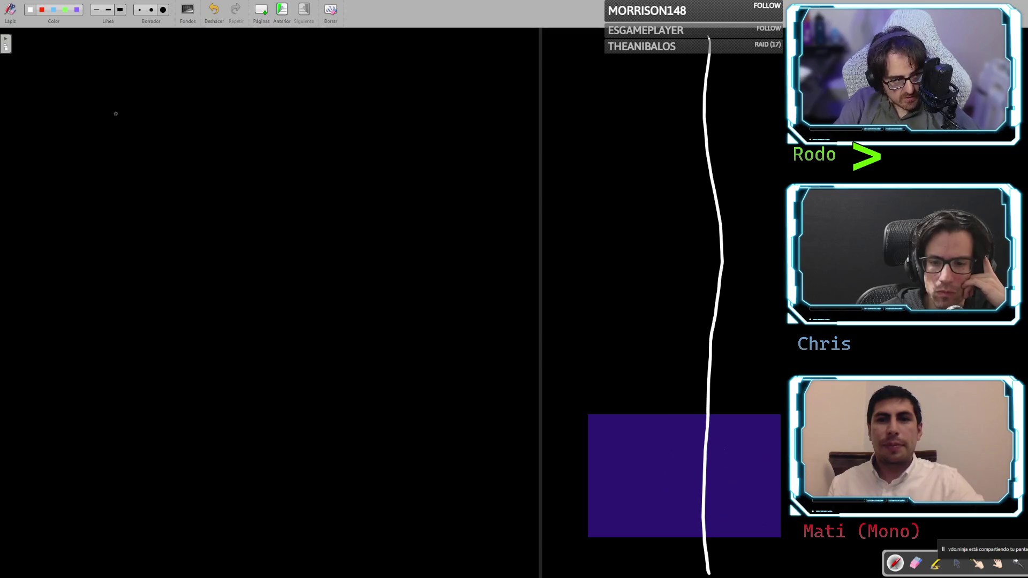
Handwrite 'VAL' in the top-left corner and draw a line beneath it
mouse_move(59, 81)
left_mouse_down()
mouse_move(86, 82)
mouse_move(99, 110)
mouse_move(111, 107)
left_mouse_up()
mouse_move(123, 91)
left_mouse_down()
mouse_move(122, 109)
mouse_move(140, 112)
left_mouse_up()
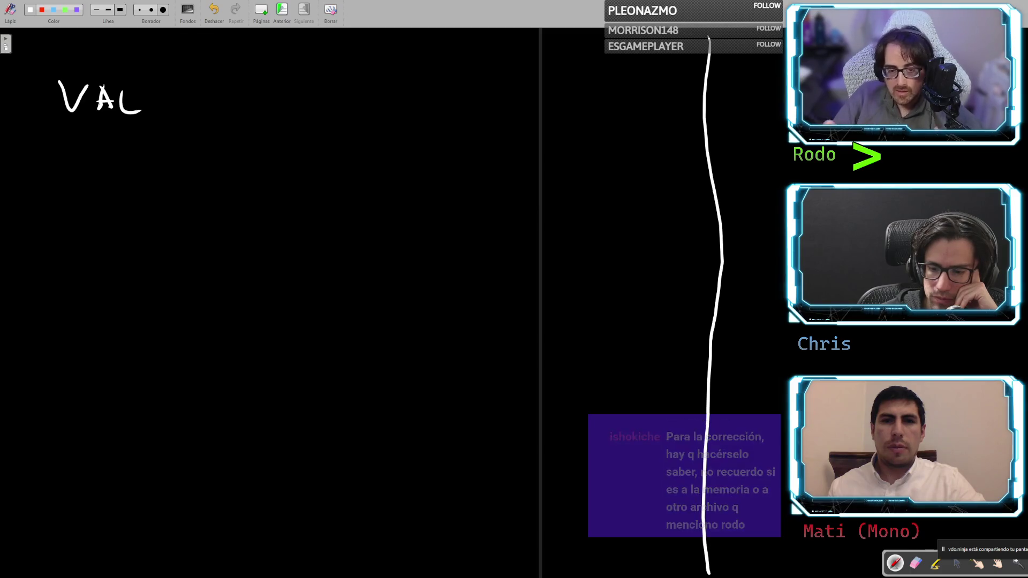
left_click_drag(60, 127, 145, 126)
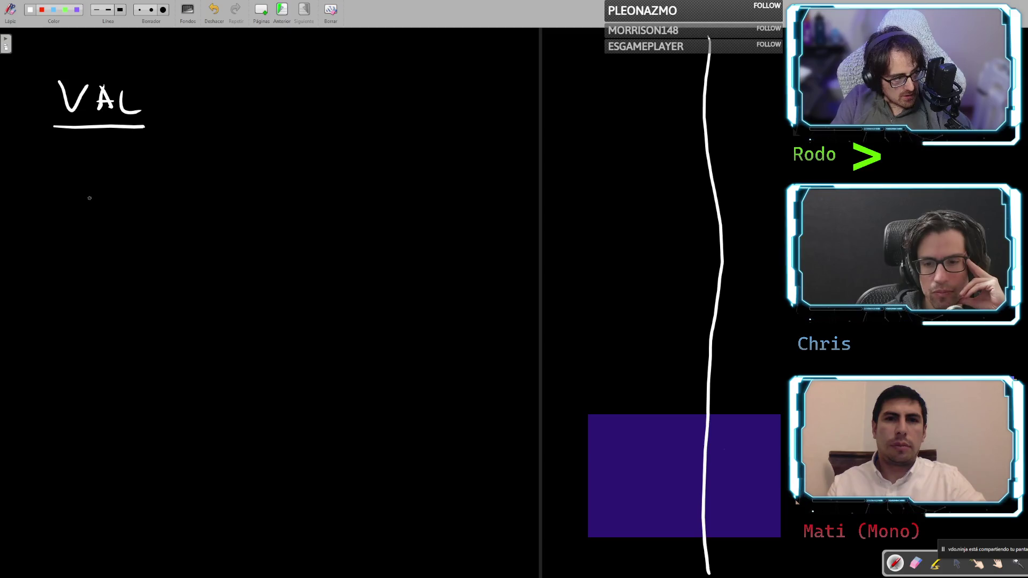
Below the heading, draw O1 with an arrow pointing to 'VAL', undoing one stray stroke
mouse_move(65, 209)
left_mouse_down()
mouse_move(89, 204)
mouse_move(75, 204)
mouse_move(104, 239)
mouse_move(179, 222)
left_mouse_up()
mouse_move(193, 220)
left_mouse_down()
mouse_move(190, 236)
mouse_move(230, 214)
mouse_move(183, 231)
left_mouse_up()
key("ctrl+z")
key("ctrl+z")
left_click_drag(232, 201, 261, 206)
mouse_move(264, 231)
left_mouse_down()
mouse_move(272, 220)
mouse_move(284, 239)
left_mouse_up()
mouse_move(267, 231)
left_mouse_down()
mouse_move(393, 230)
mouse_move(383, 241)
left_mouse_up()
Add a checkmark and an X mark after the second arrow
left_click_drag(445, 204, 479, 194)
left_click_drag(452, 262, 470, 293)
left_click_drag(465, 268, 436, 285)
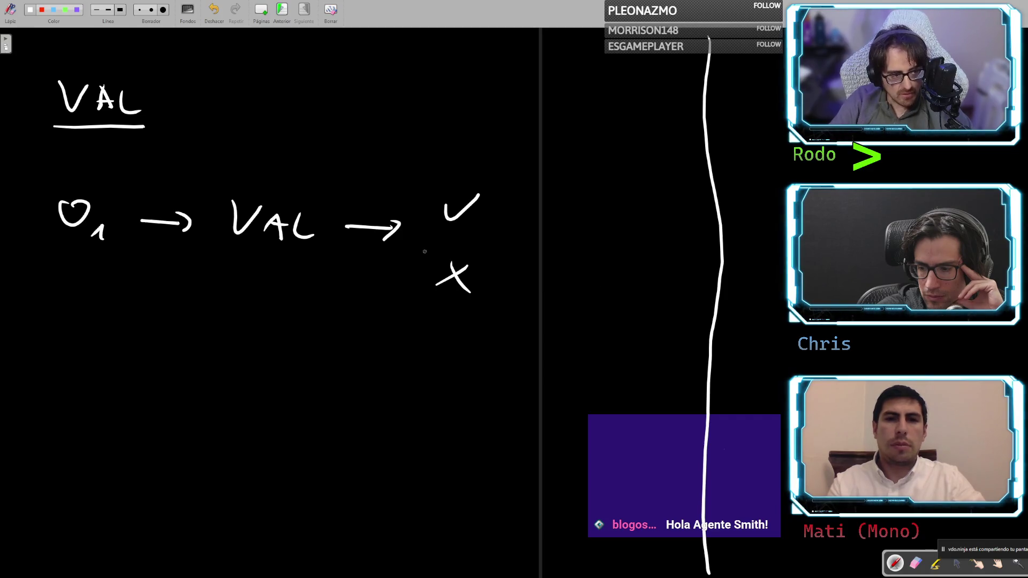
left_click_drag(435, 261, 447, 259)
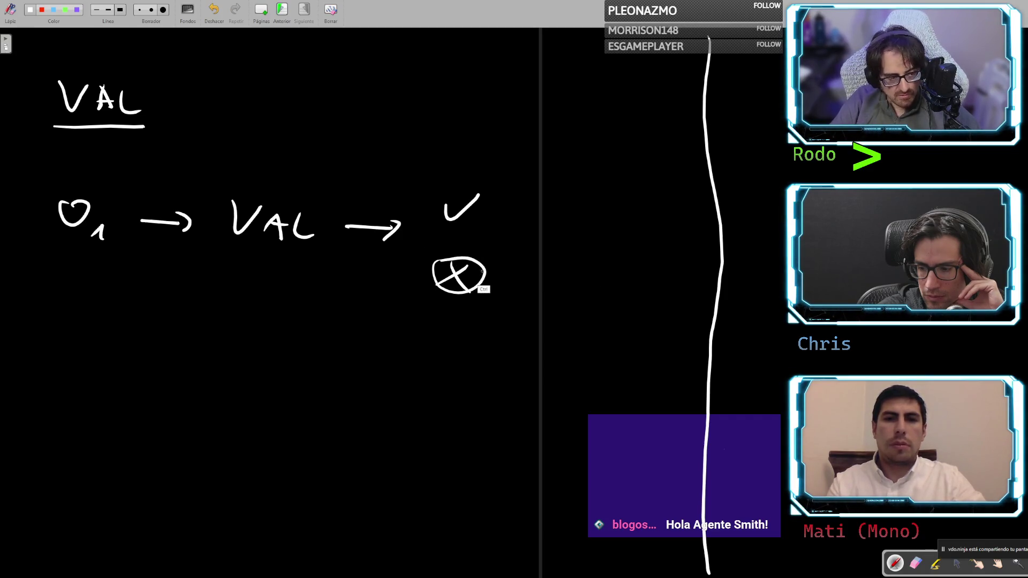
key("ctrl+z")
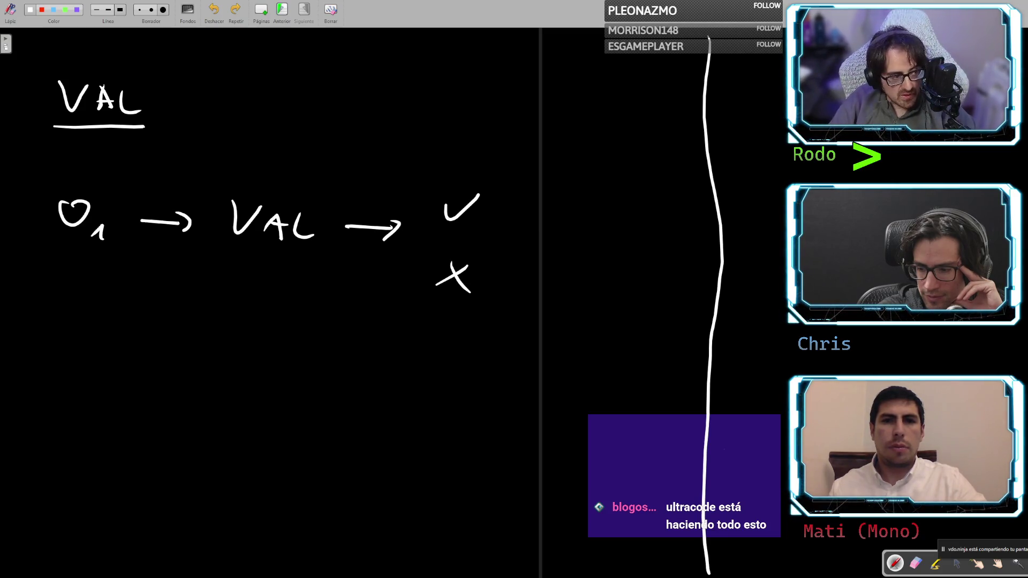
Handwrite and underline 'SKILL' below the diagram, then begin a box outline beneath it
mouse_move(84, 327)
left_mouse_down()
mouse_move(65, 326)
mouse_move(58, 353)
mouse_move(101, 356)
left_mouse_up()
mouse_move(132, 331)
left_mouse_down()
mouse_move(103, 343)
mouse_move(132, 355)
mouse_move(251, 357)
left_mouse_up()
left_click(155, 332)
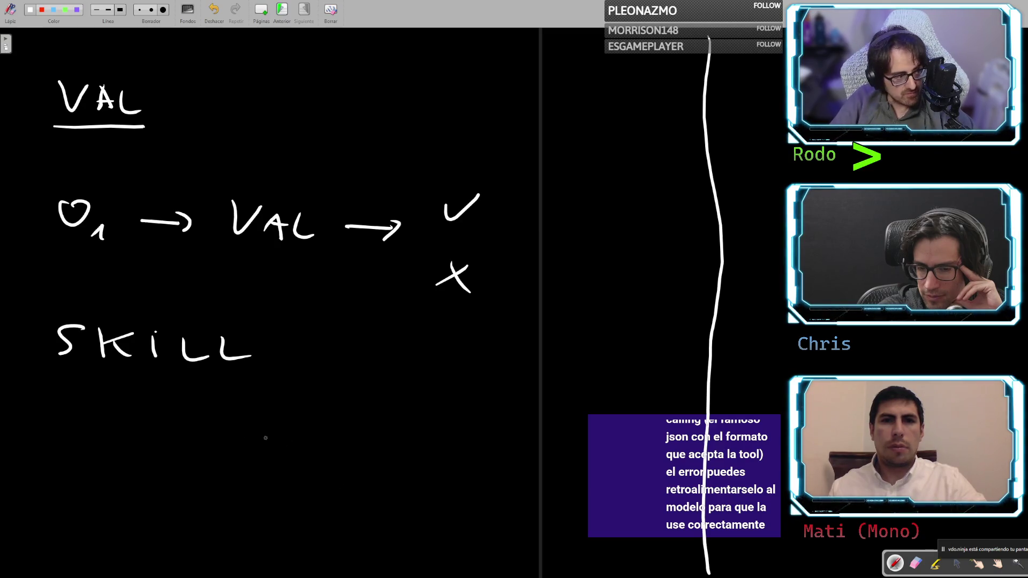
left_click_drag(56, 367, 258, 369)
left_click_drag(56, 433, 49, 532)
mouse_move(59, 426)
left_mouse_down()
mouse_move(170, 501)
mouse_move(182, 558)
mouse_move(35, 524)
left_mouse_up()
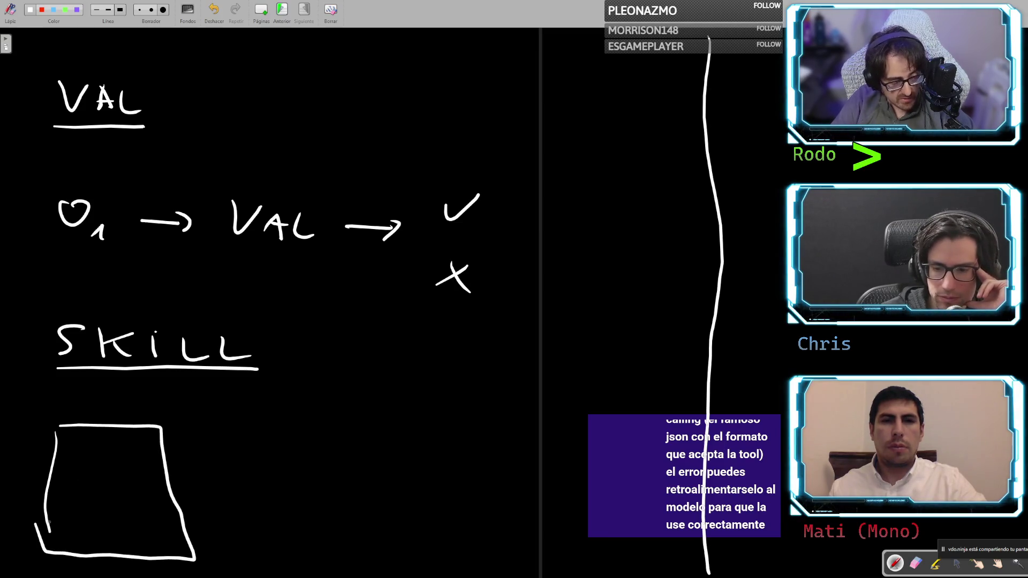
Inside the box, sketch dashes along the top, a row of dashes below, and a dotted vertical line
left_click_drag(41, 523, 43, 537)
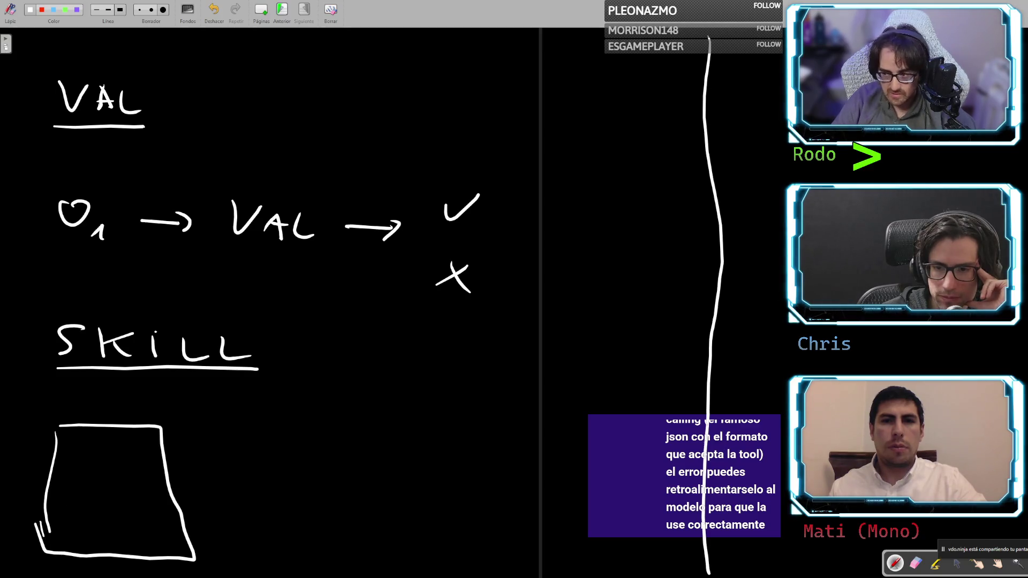
left_click(67, 434)
left_click_drag(78, 435, 84, 434)
left_click_drag(87, 433, 105, 434)
left_click_drag(65, 464, 69, 464)
left_click(73, 463)
left_click(78, 463)
left_click_drag(82, 464, 87, 463)
mouse_move(96, 463)
left_mouse_down()
mouse_move(107, 463)
mouse_move(70, 454)
left_mouse_up()
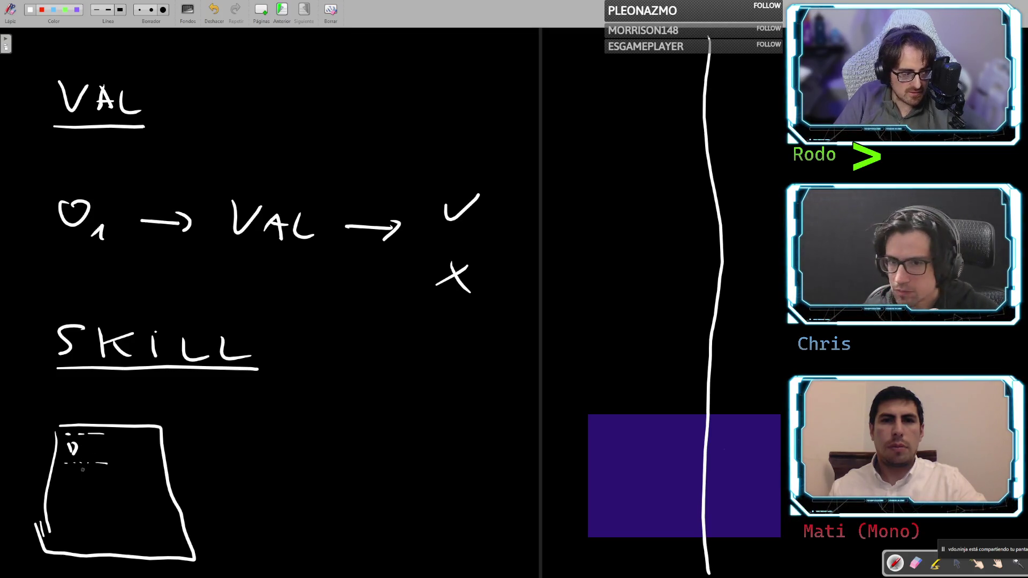
left_click_drag(71, 479, 75, 535)
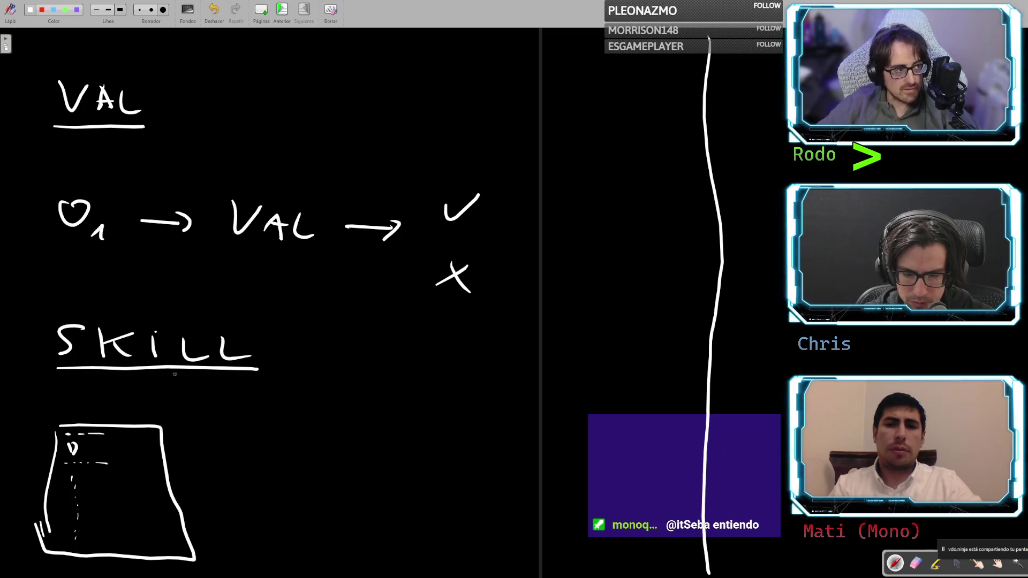
Clear the VAL and SKILL page and draw a vertical dividing line at the right
left_click(283, 12)
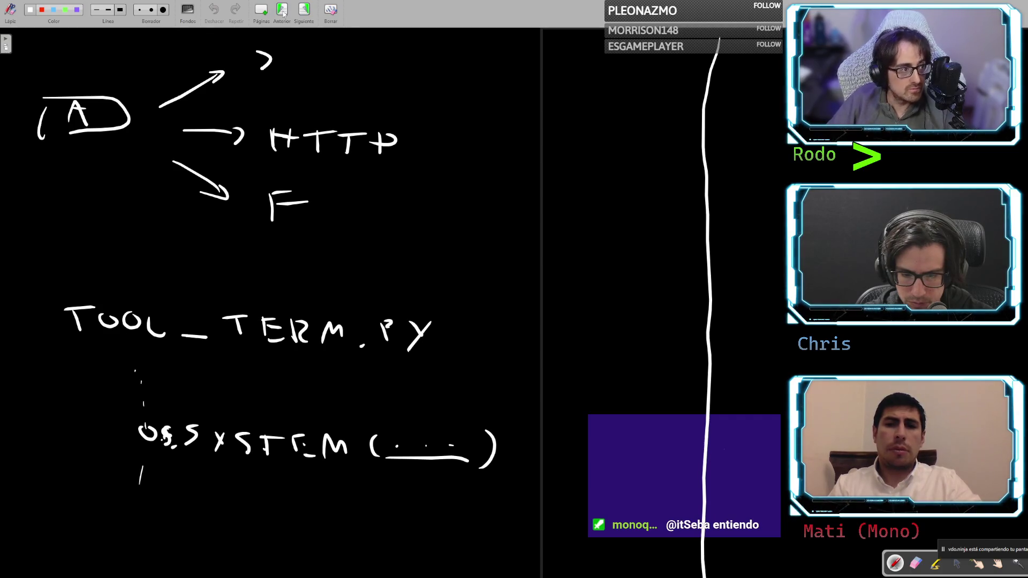
left_click(297, 14)
left_click(331, 11)
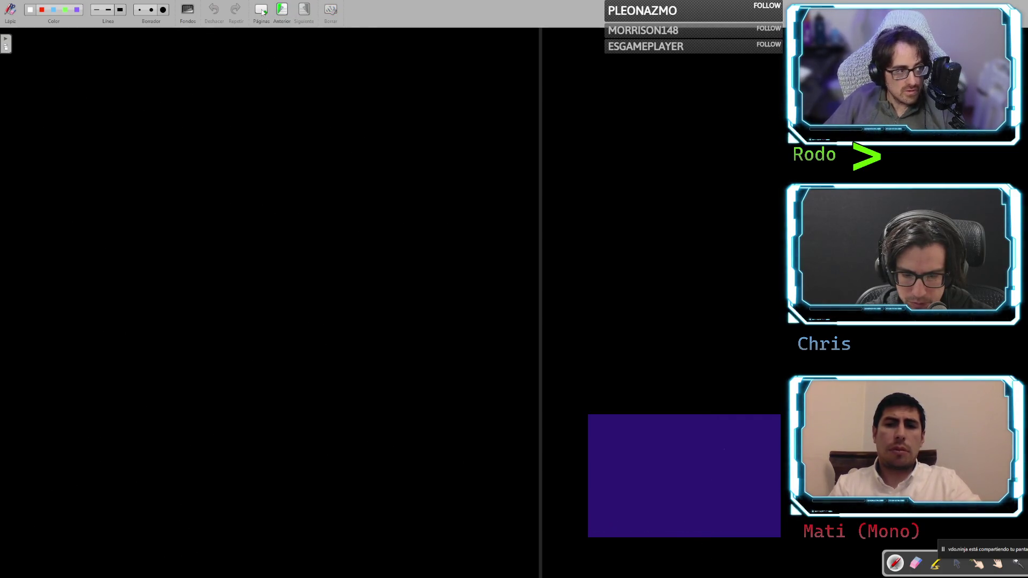
left_click_drag(731, 39, 725, 547)
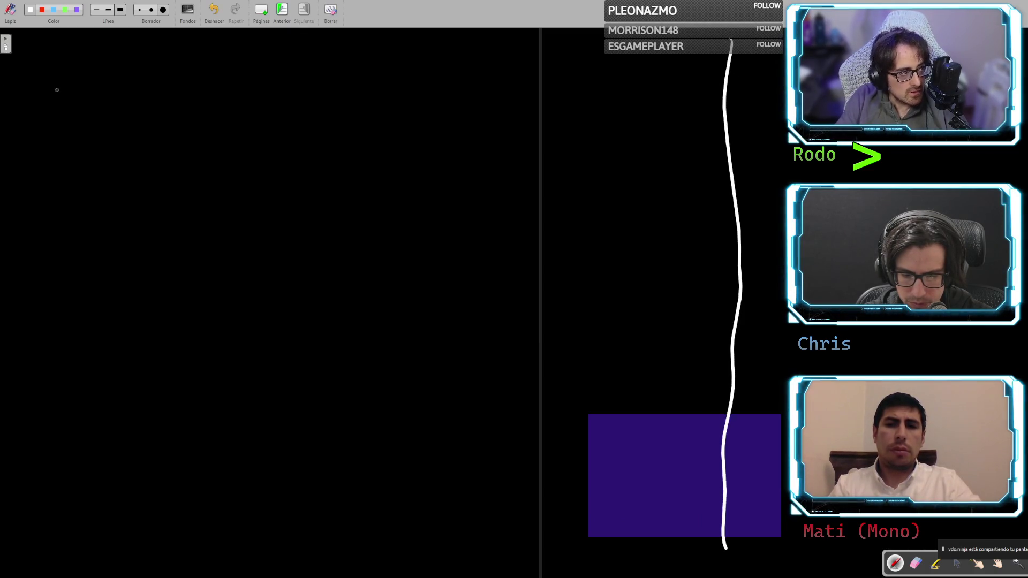
Draw the bottom horizontal line and label it 'CLAU'
left_click_drag(70, 437, 420, 454)
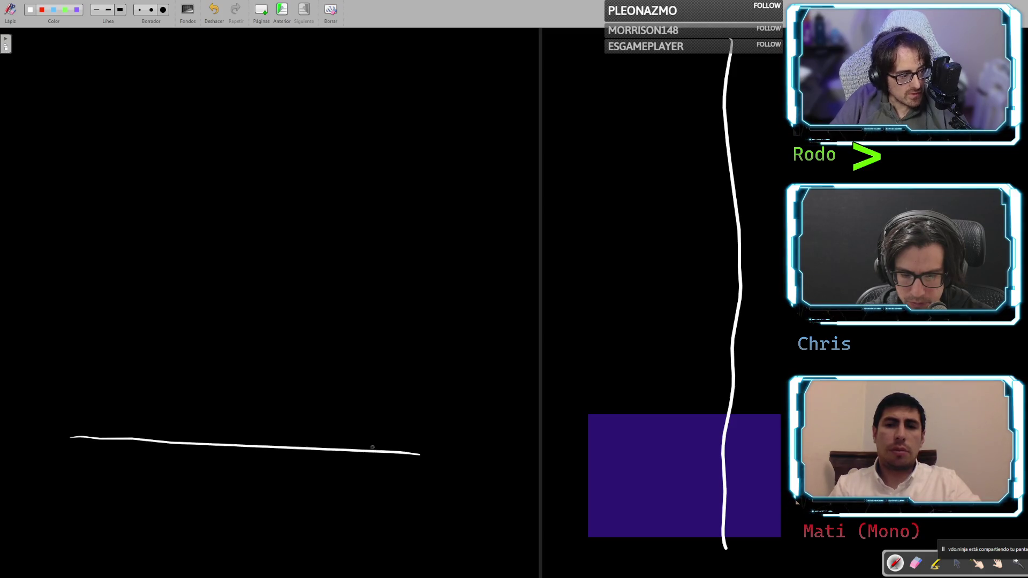
left_click_drag(479, 437, 480, 459)
mouse_move(490, 436)
left_mouse_down()
mouse_move(488, 455)
mouse_move(536, 455)
mouse_move(532, 447)
left_mouse_up()
left_click_drag(555, 440, 557, 454)
Draw a middle horizontal line above it and label it 'EMP'
left_click_drag(68, 322, 411, 333)
left_click_drag(472, 318, 472, 341)
left_click_drag(472, 318, 492, 317)
left_click_drag(476, 329, 489, 342)
mouse_move(500, 343)
left_mouse_down()
mouse_move(524, 321)
mouse_move(534, 340)
left_mouse_up()
left_click_drag(553, 323, 554, 343)
left_click_drag(554, 323, 554, 335)
Draw the top horizontal line labelled 'ARE' and circle the EMP line with an oval
left_click_drag(62, 202, 409, 218)
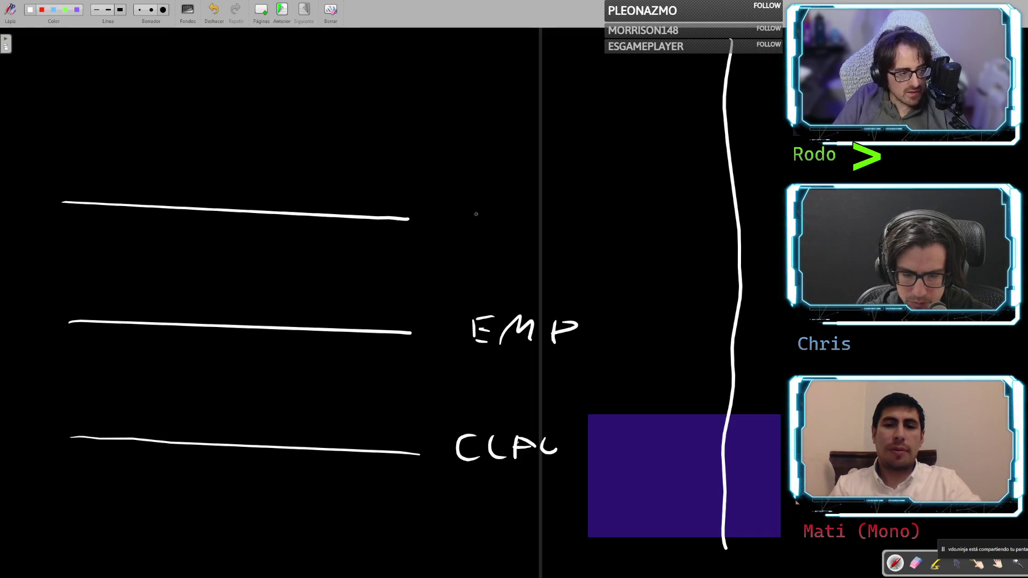
left_click_drag(472, 226, 498, 225)
left_click_drag(480, 216, 492, 216)
mouse_move(517, 206)
left_mouse_down()
mouse_move(518, 225)
mouse_move(548, 228)
mouse_move(565, 203)
left_mouse_up()
left_click_drag(548, 216, 560, 216)
left_click_drag(555, 228, 567, 228)
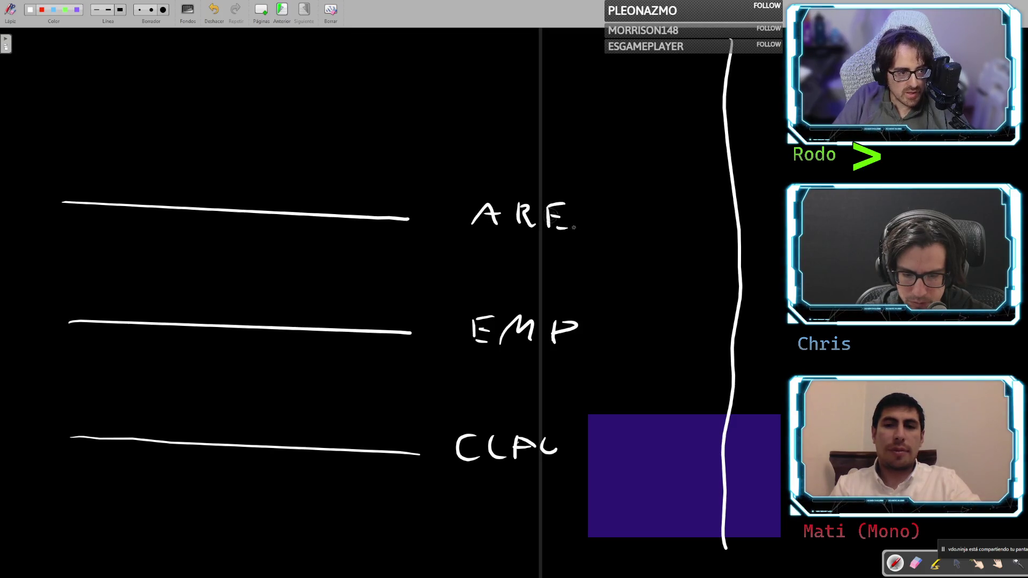
mouse_move(516, 288)
left_mouse_down()
mouse_move(115, 289)
mouse_move(664, 326)
mouse_move(351, 286)
left_mouse_up()
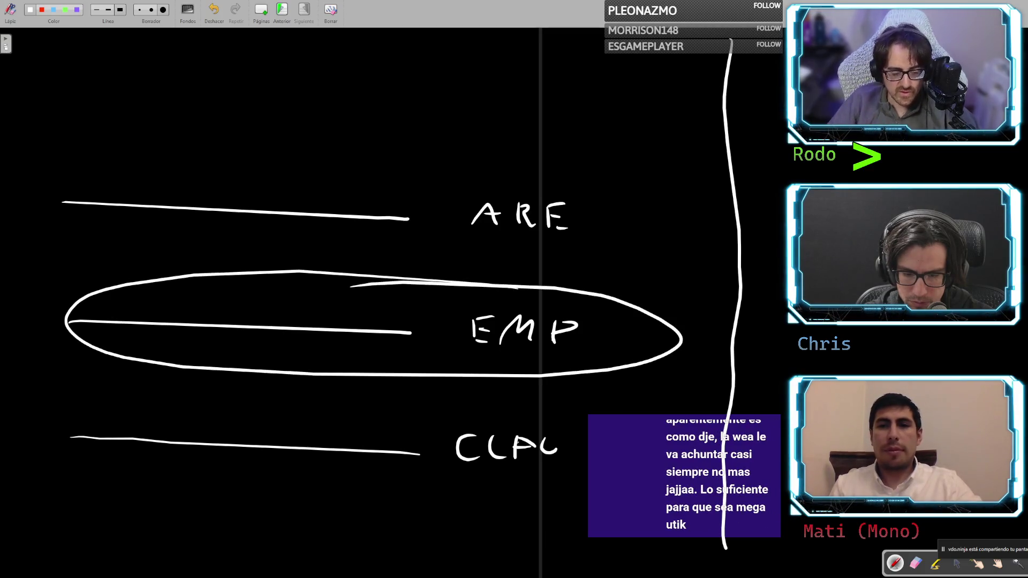
Remove the oval around EMP and a trial underline under 'ARE', leaving just the labelled lines
key("ctrl+z")
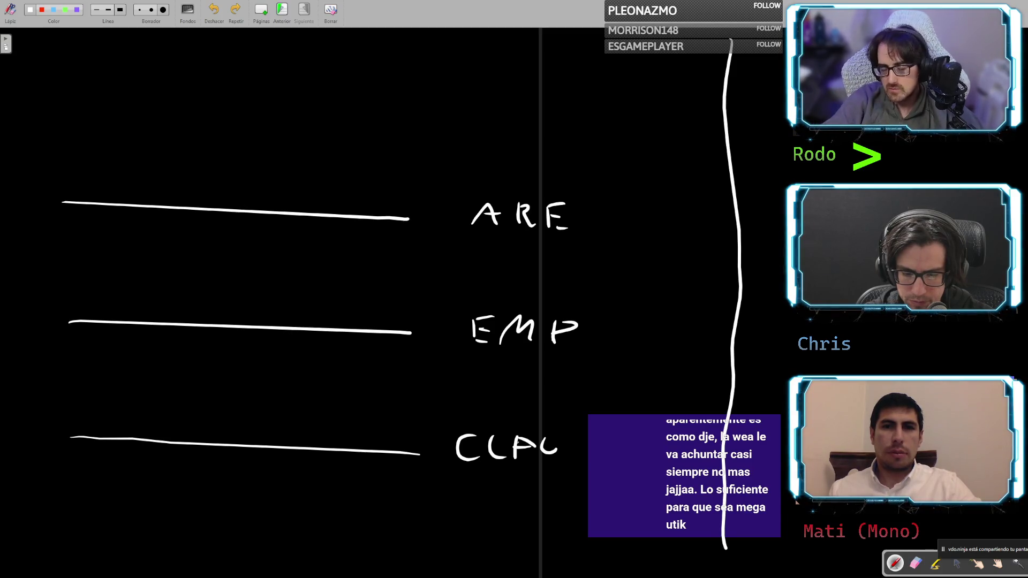
left_click_drag(461, 237, 625, 241)
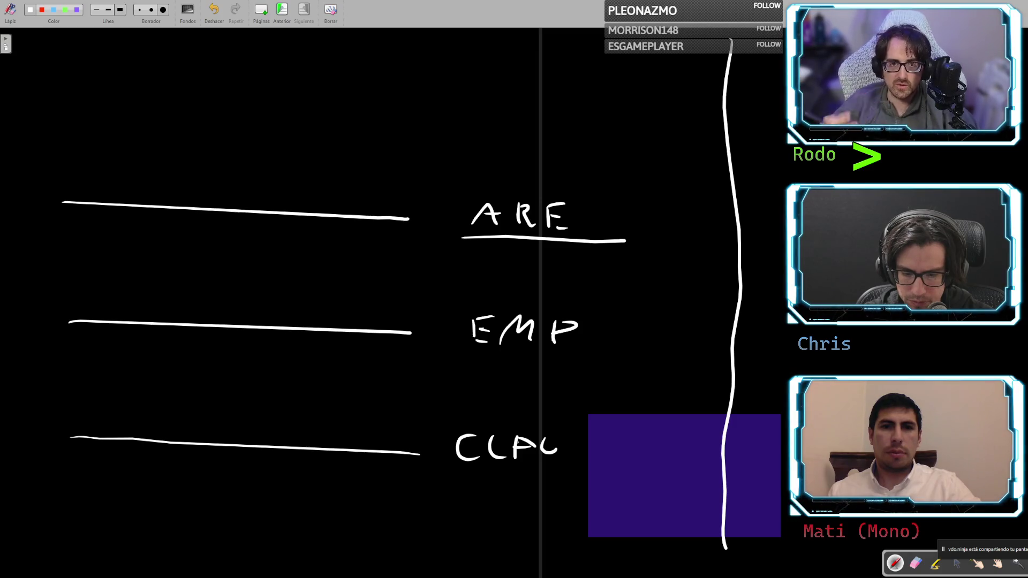
key("ctrl+z")
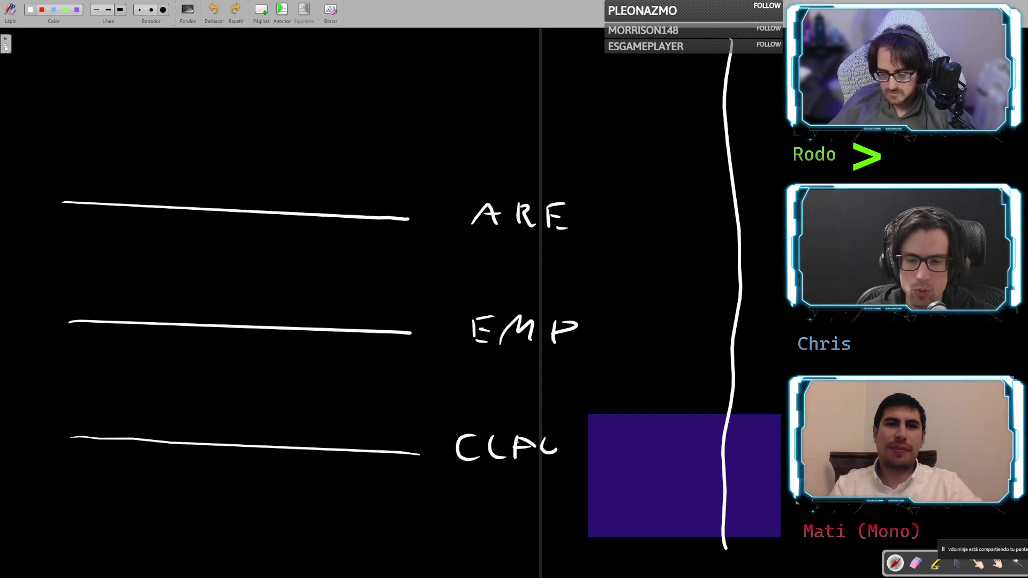
Touch up the E and add a final A so the top label reads 'AREA'
mouse_move(551, 220)
left_mouse_down()
mouse_move(585, 234)
mouse_move(608, 229)
left_mouse_up()
left_click_drag(581, 218, 605, 220)
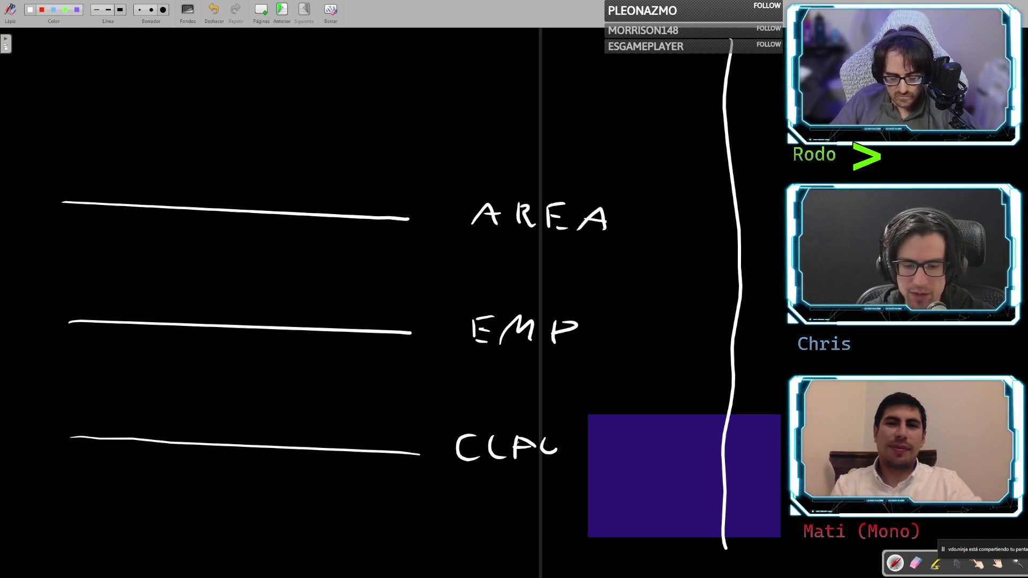
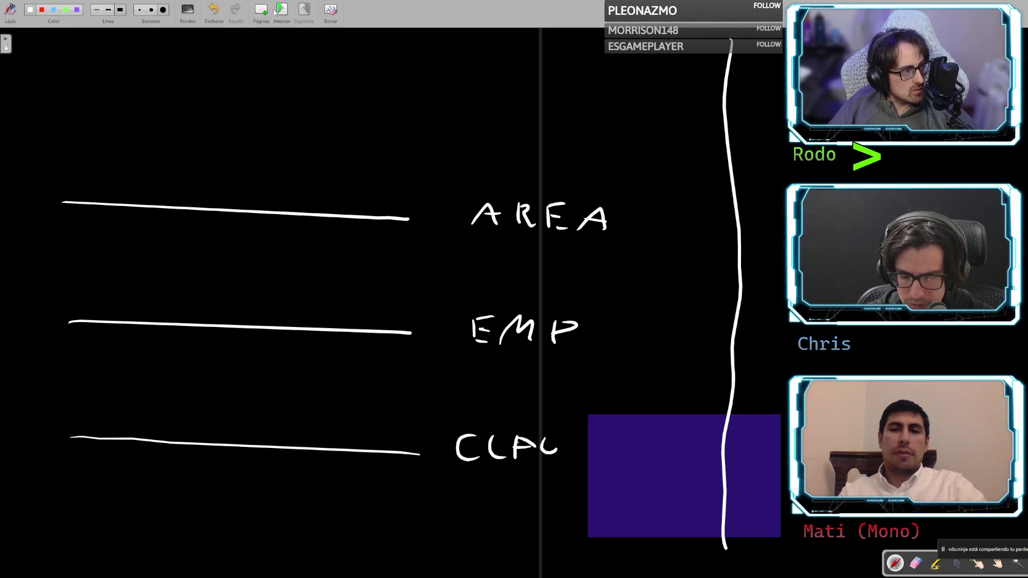
Review the earlier note pages, return to the last one, and add a new blank page
left_click(281, 10)
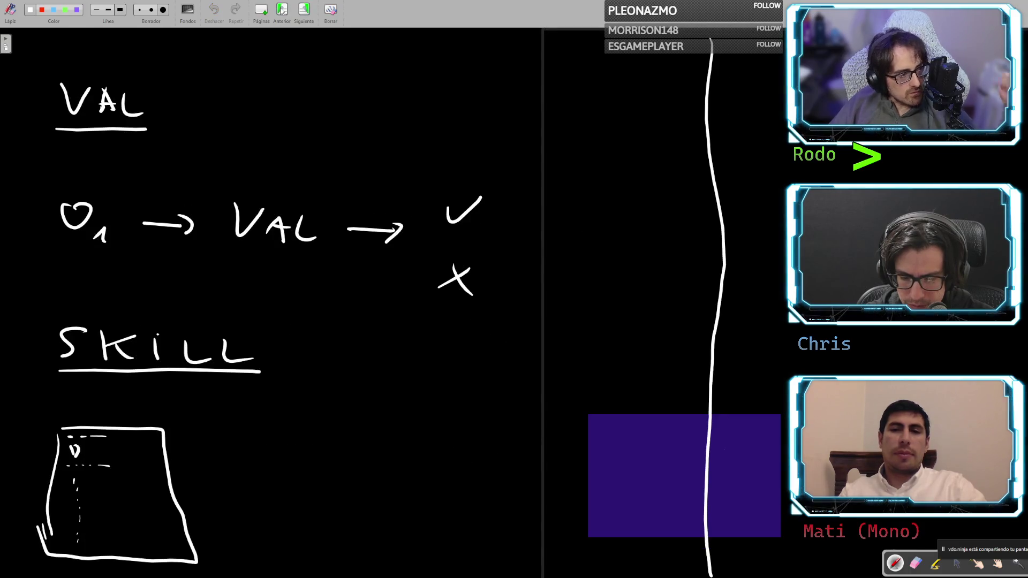
left_click(305, 12)
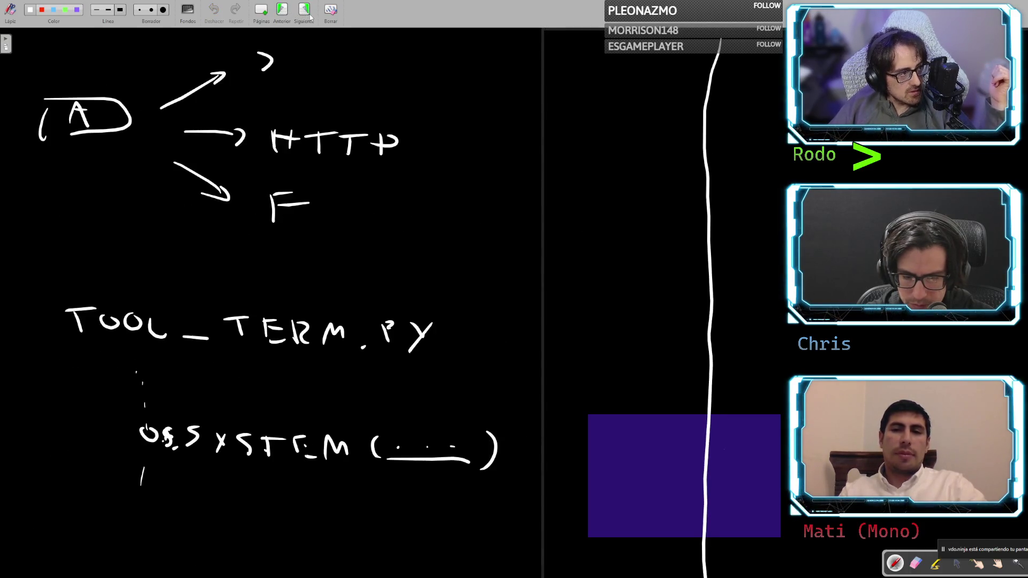
left_click(306, 12)
left_click(306, 12)
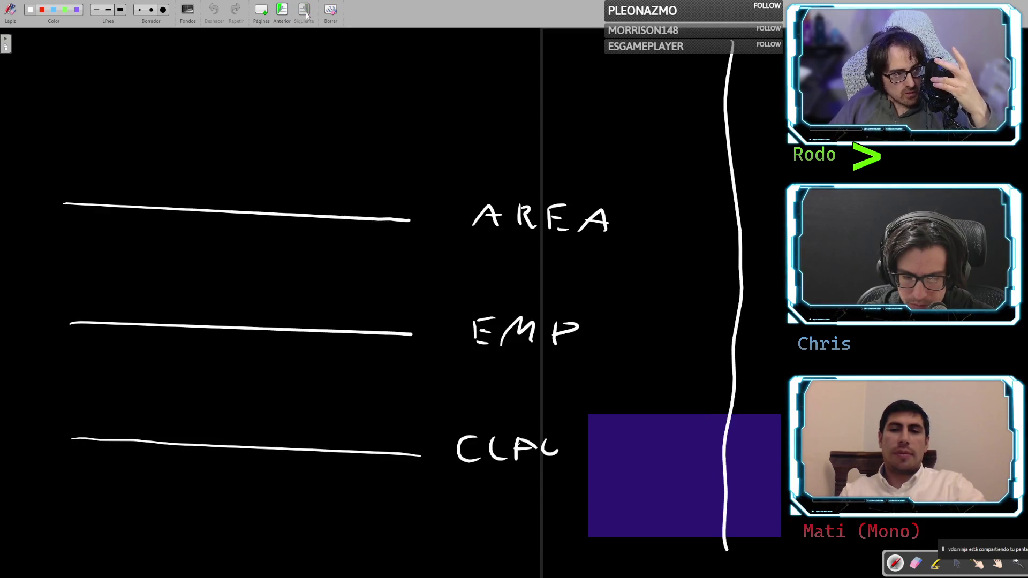
left_click(265, 12)
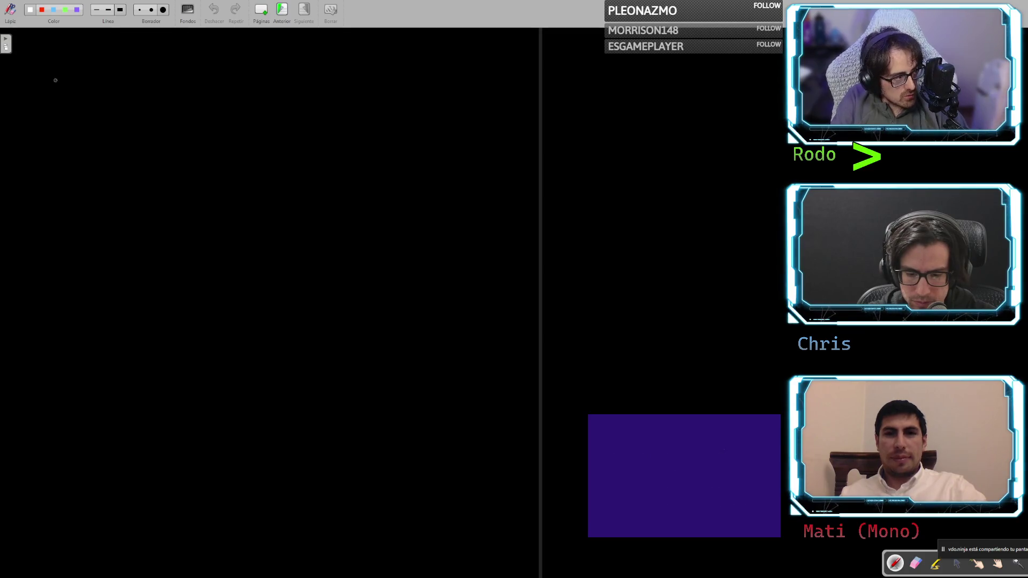
Handwrite the heading THREAD at the top of the blank page
mouse_move(67, 73)
left_mouse_down()
mouse_move(75, 95)
mouse_move(84, 74)
mouse_move(106, 101)
mouse_move(119, 98)
mouse_move(116, 87)
left_mouse_up()
mouse_move(138, 79)
left_mouse_down()
mouse_move(140, 102)
mouse_move(159, 103)
left_mouse_up()
left_click_drag(204, 78, 187, 101)
left_click_drag(187, 92, 203, 91)
left_click_drag(185, 107, 248, 109)
left_click_drag(231, 100, 274, 109)
left_click_drag(274, 82, 278, 112)
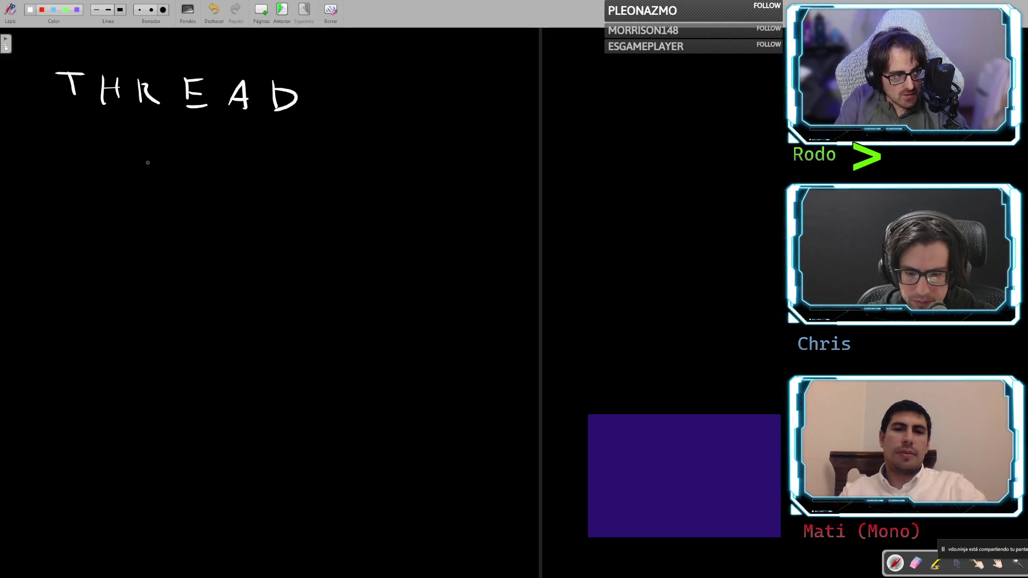
Write TURNS below it, then the number 20 above a long horizontal line
left_click_drag(156, 147, 163, 168)
left_click_drag(140, 148, 182, 144)
mouse_move(193, 150)
left_mouse_down()
mouse_move(244, 172)
mouse_move(284, 150)
mouse_move(300, 173)
left_mouse_up()
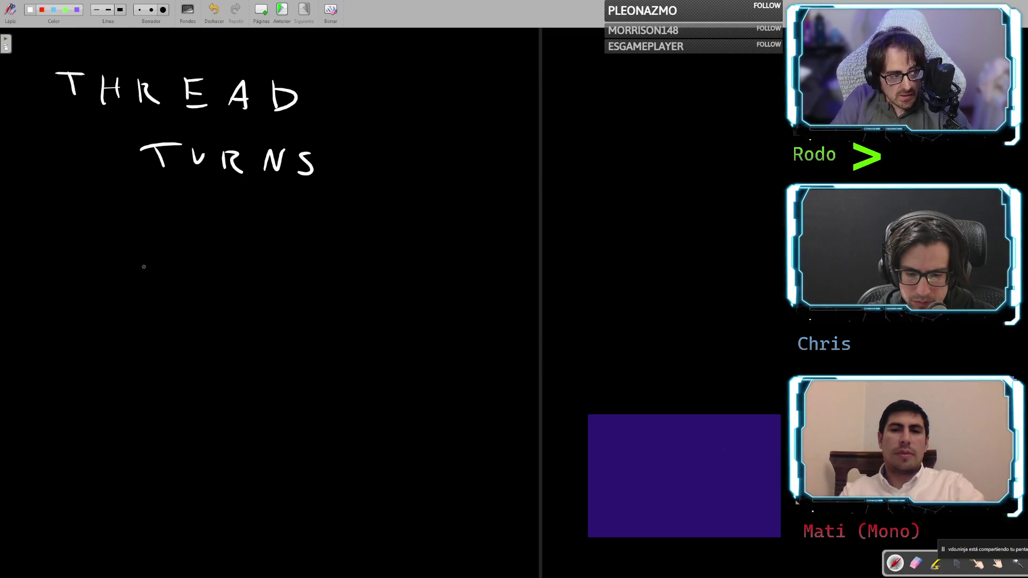
left_click_drag(53, 269, 83, 291)
left_click_drag(115, 266, 117, 272)
left_click_drag(49, 331, 450, 326)
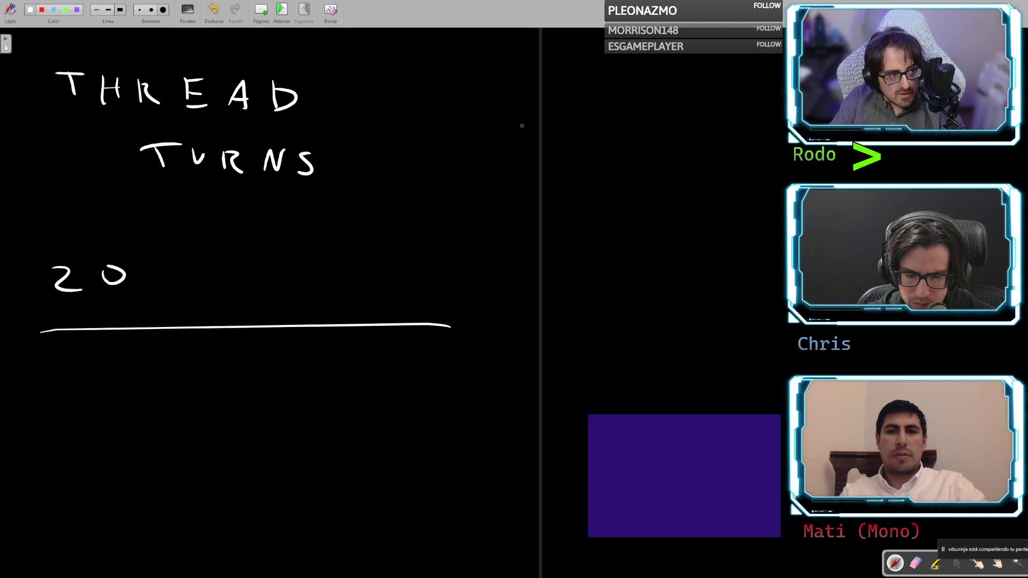
Draw a tall curly brace beside THREAD, TURNS and 20, with an arrow to handwritten M.md
mouse_move(434, 71)
left_mouse_down()
mouse_move(477, 172)
mouse_move(460, 321)
left_mouse_up()
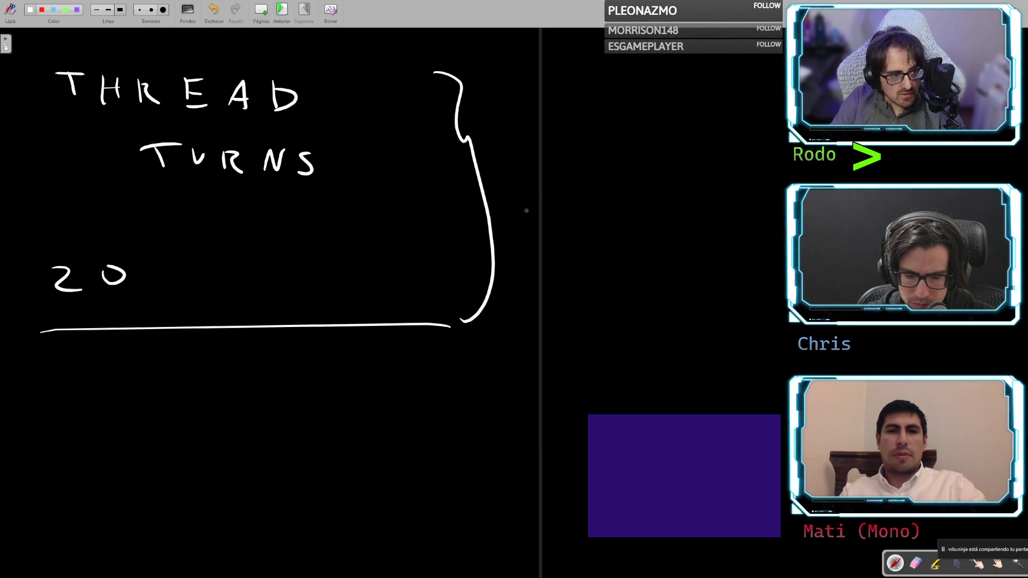
left_click_drag(506, 145, 607, 157)
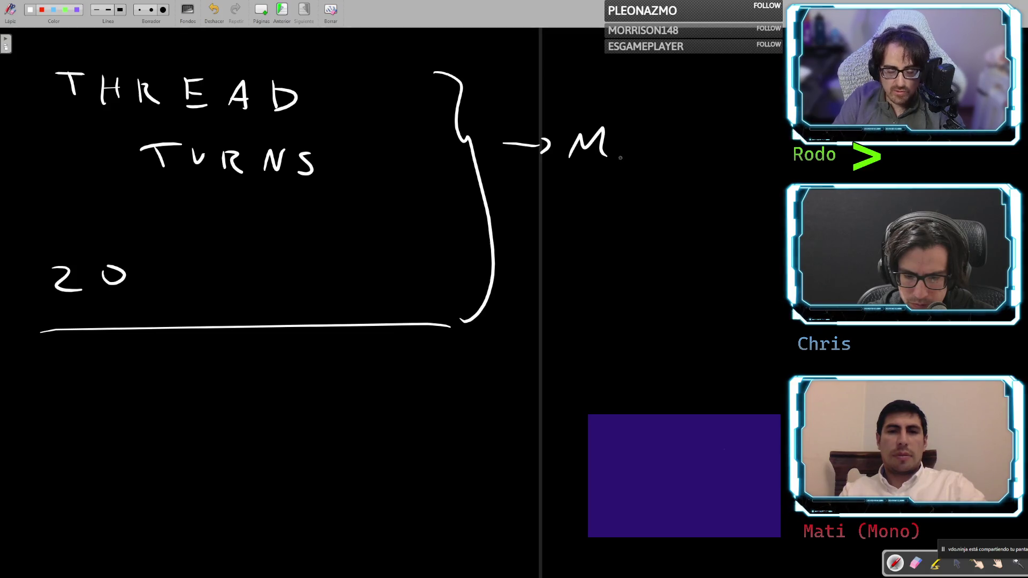
left_click(624, 158)
mouse_move(635, 159)
left_mouse_down()
mouse_move(662, 160)
mouse_move(689, 131)
mouse_move(683, 170)
left_mouse_up()
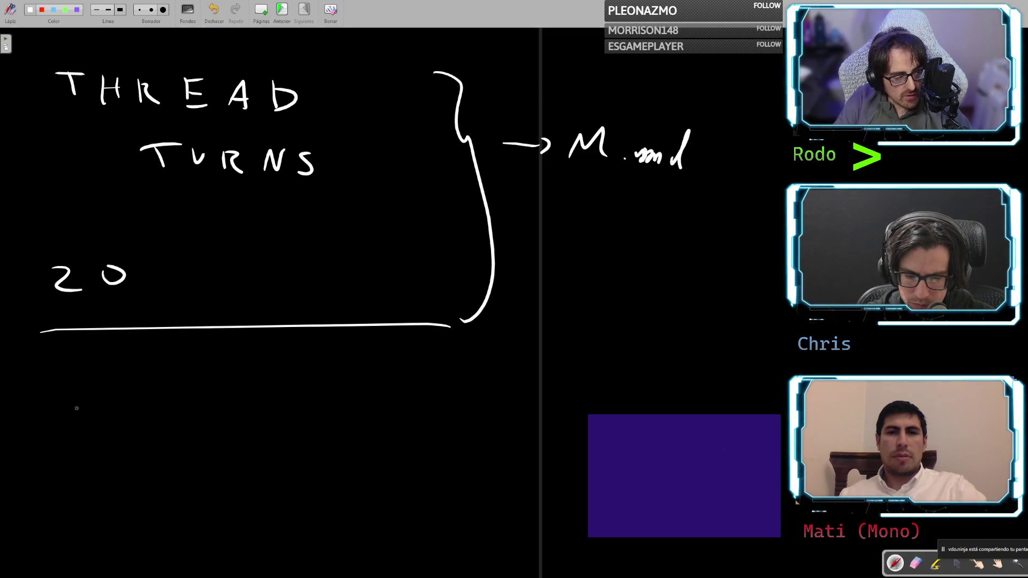
Handwrite BUCK and then FS below the long line
mouse_move(75, 387)
left_mouse_down()
mouse_move(76, 415)
mouse_move(140, 393)
mouse_move(175, 419)
left_mouse_up()
mouse_move(196, 394)
left_mouse_down()
mouse_move(196, 421)
mouse_move(216, 422)
left_mouse_up()
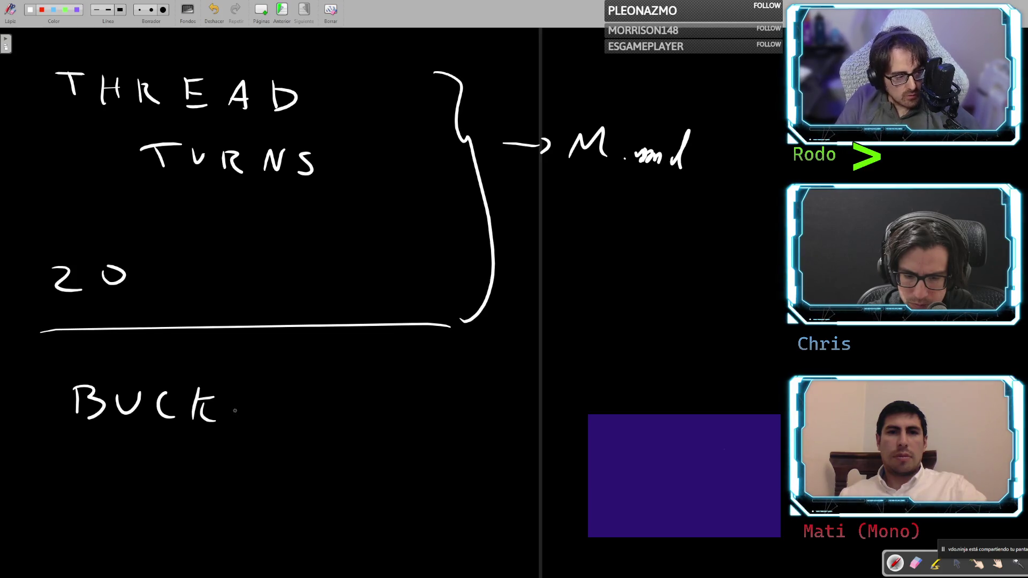
mouse_move(75, 466)
left_mouse_down()
mouse_move(78, 491)
mouse_move(95, 467)
left_mouse_up()
mouse_move(78, 480)
left_mouse_down()
mouse_move(129, 469)
mouse_move(113, 491)
left_mouse_up()
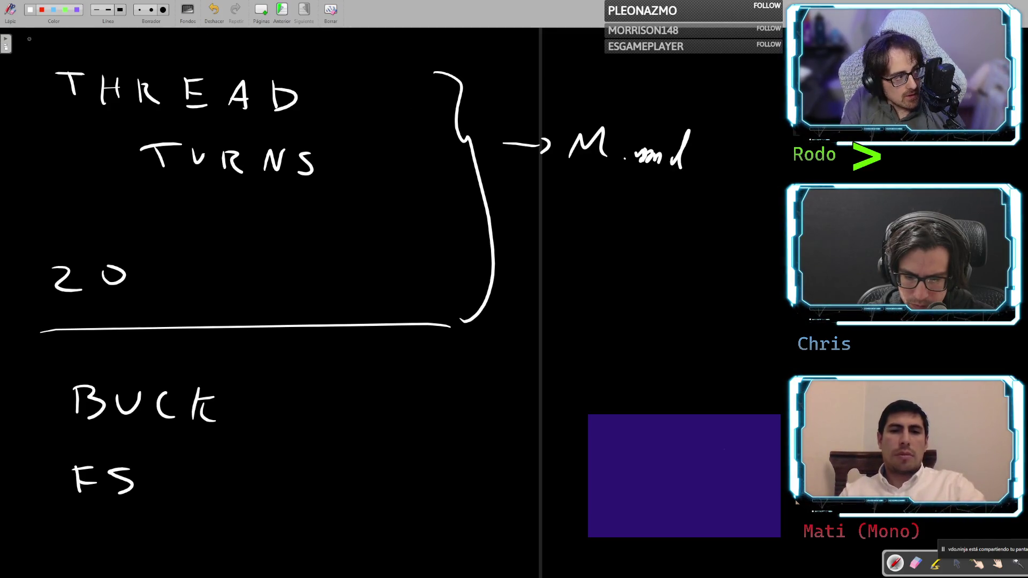
Write WORKSPACE across the top-left, above THREAD
mouse_move(14, 35)
left_mouse_down()
mouse_move(75, 41)
mouse_move(64, 39)
left_mouse_up()
mouse_move(87, 39)
left_mouse_down()
mouse_move(87, 58)
mouse_move(128, 57)
left_mouse_up()
mouse_move(144, 40)
left_mouse_down()
mouse_move(167, 60)
mouse_move(293, 42)
left_mouse_up()
mouse_move(278, 53)
left_mouse_down()
mouse_move(294, 53)
mouse_move(295, 63)
left_mouse_up()
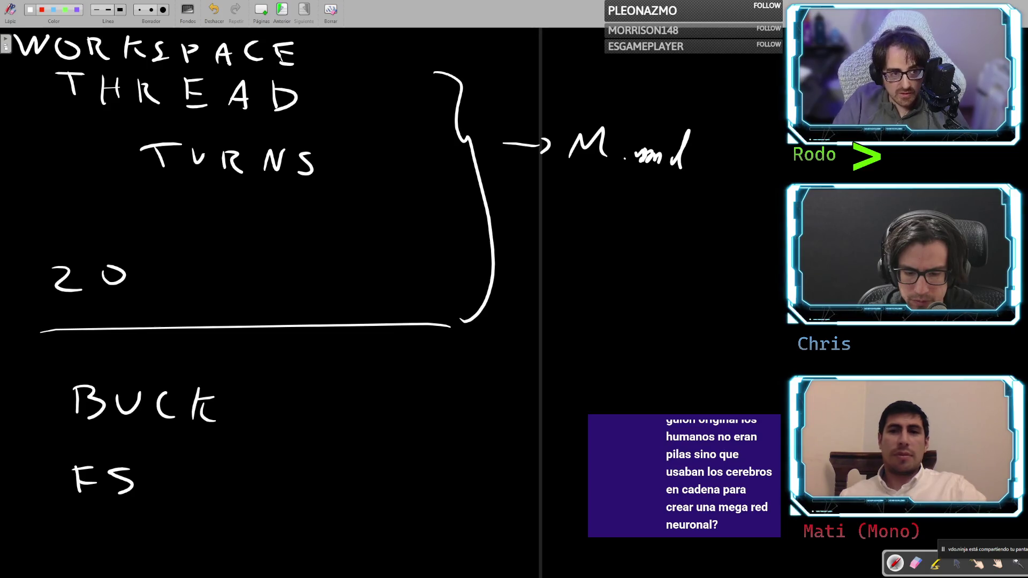
Try underlines under M.md and an arrow beside THREAD, undo them all, and save the board
left_click_drag(558, 176, 687, 173)
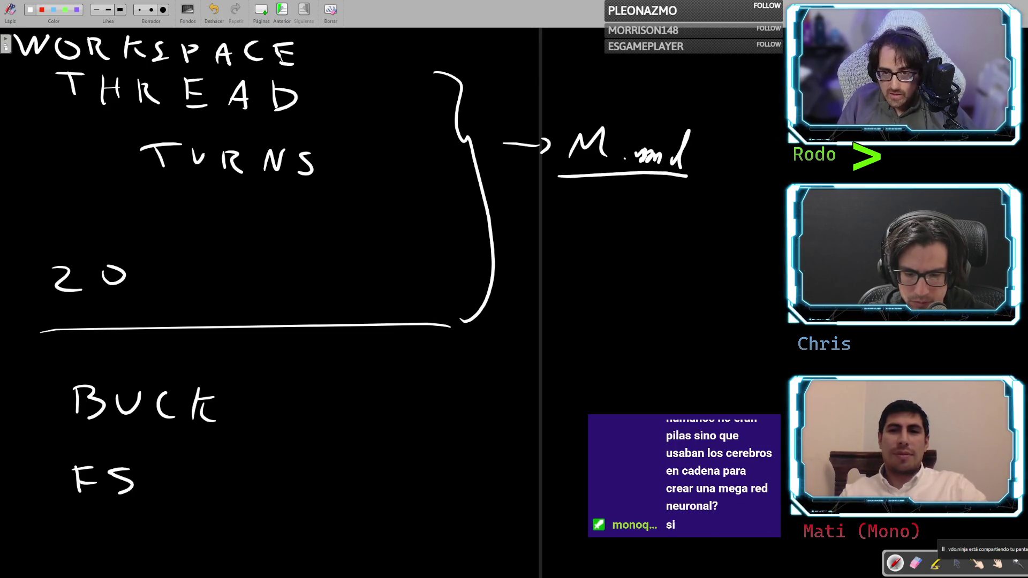
key("ctrl+z")
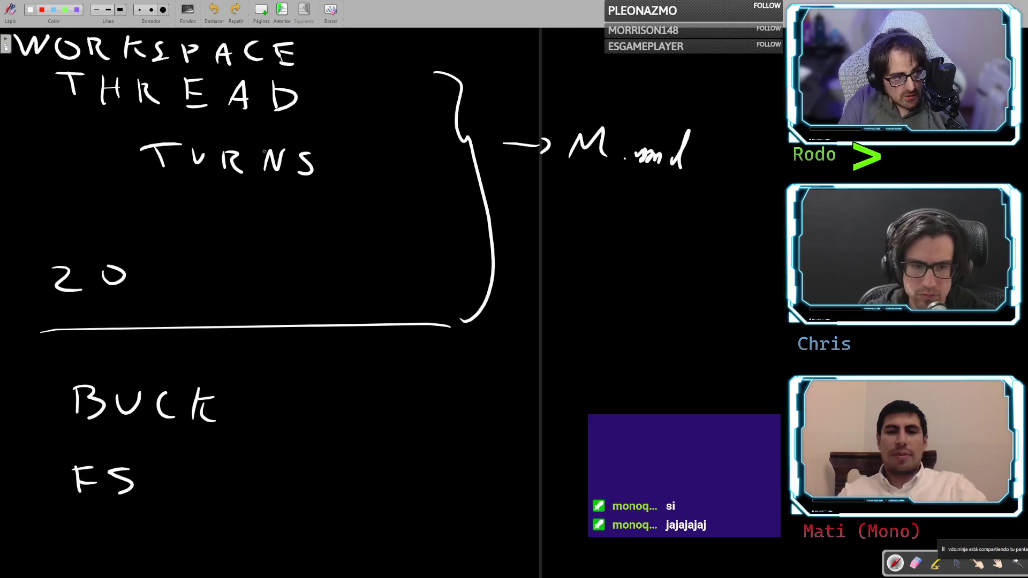
left_click_drag(568, 173, 693, 182)
key("ctrl+z")
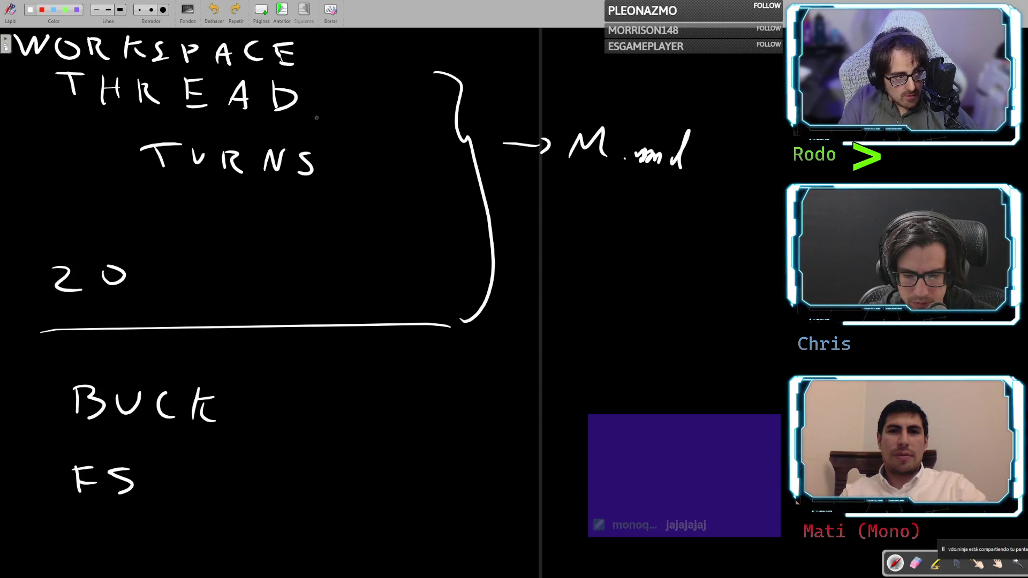
mouse_move(330, 101)
left_mouse_down()
mouse_move(396, 100)
mouse_move(379, 111)
left_mouse_up()
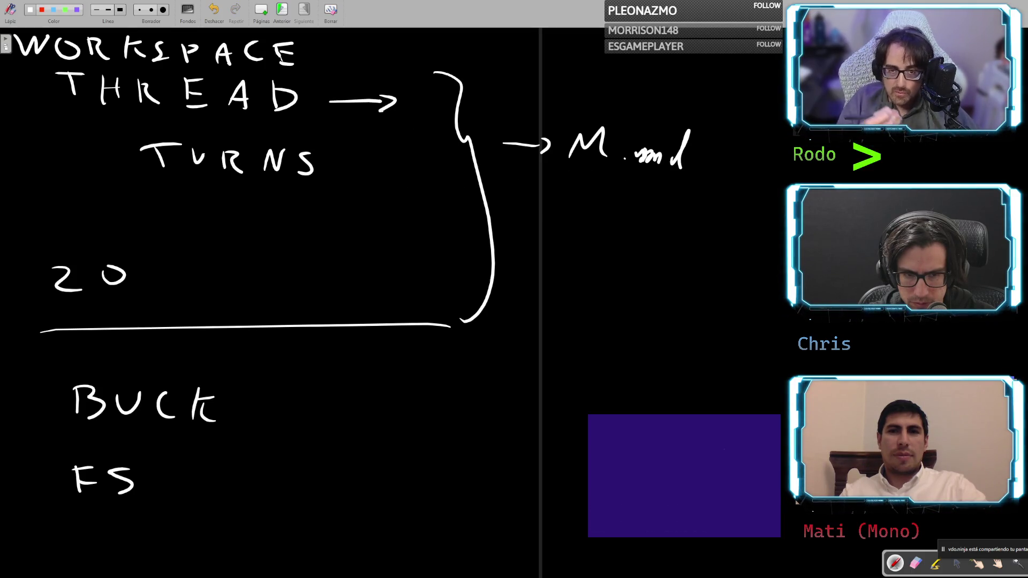
key("ctrl+s")
key("ctrl+z")
key("ctrl+z")
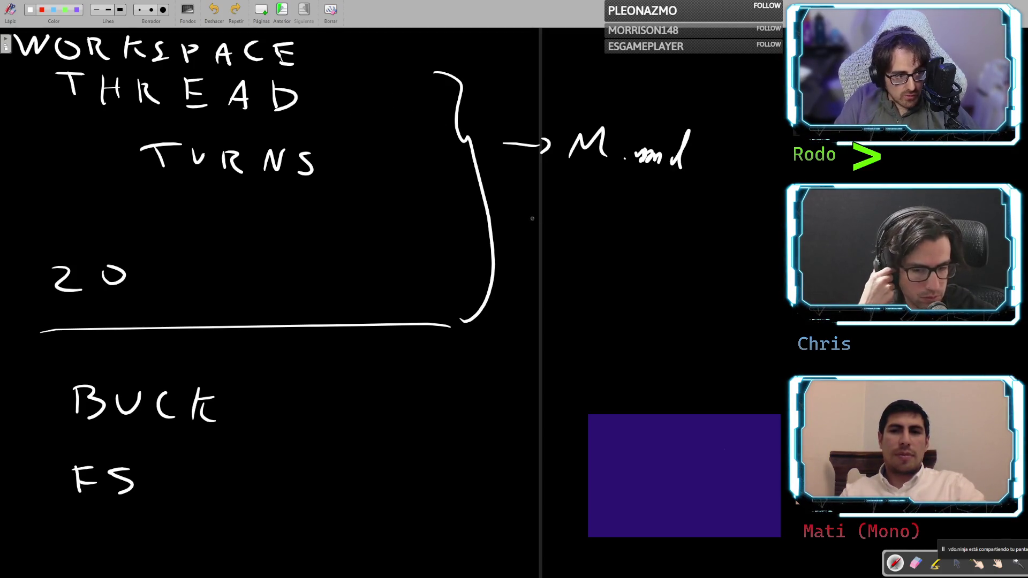
Handwrite Todo.m beneath M.md, undoing a stray stroke
left_click_drag(550, 213, 551, 235)
mouse_move(534, 214)
left_mouse_down()
mouse_move(671, 242)
mouse_move(690, 216)
mouse_move(663, 219)
mouse_move(679, 237)
left_mouse_up()
left_click(646, 239)
key("ctrl+z")
key("ctrl+z")
key("ctrl+z")
Complete the label as Todo.MD, select 'provider' in the class notes, then return to the whiteboard
left_click_drag(695, 219, 696, 241)
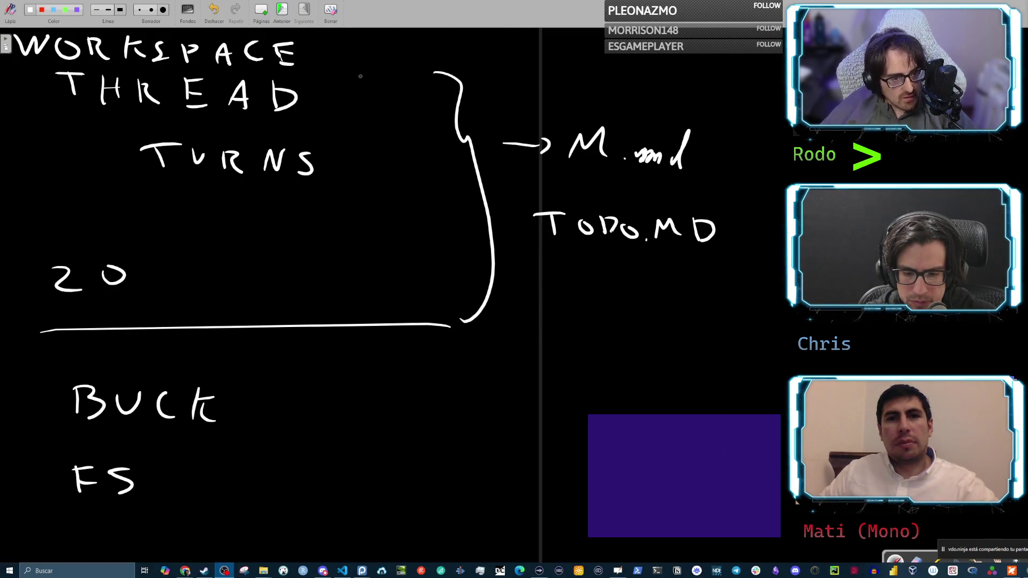
key("Escape")
left_click(458, 222)
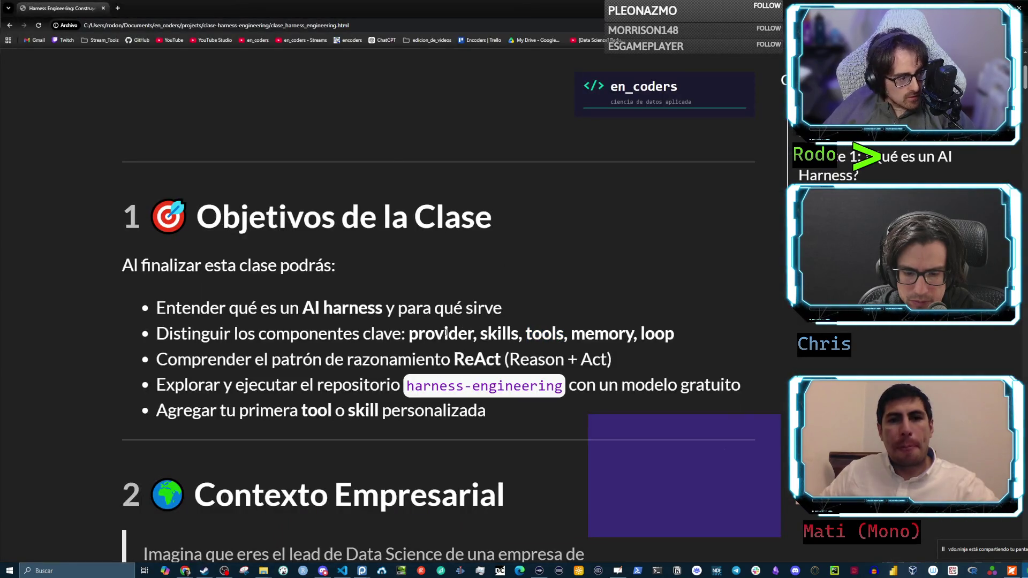
left_click_drag(409, 333, 473, 335)
key("alt+Tab")
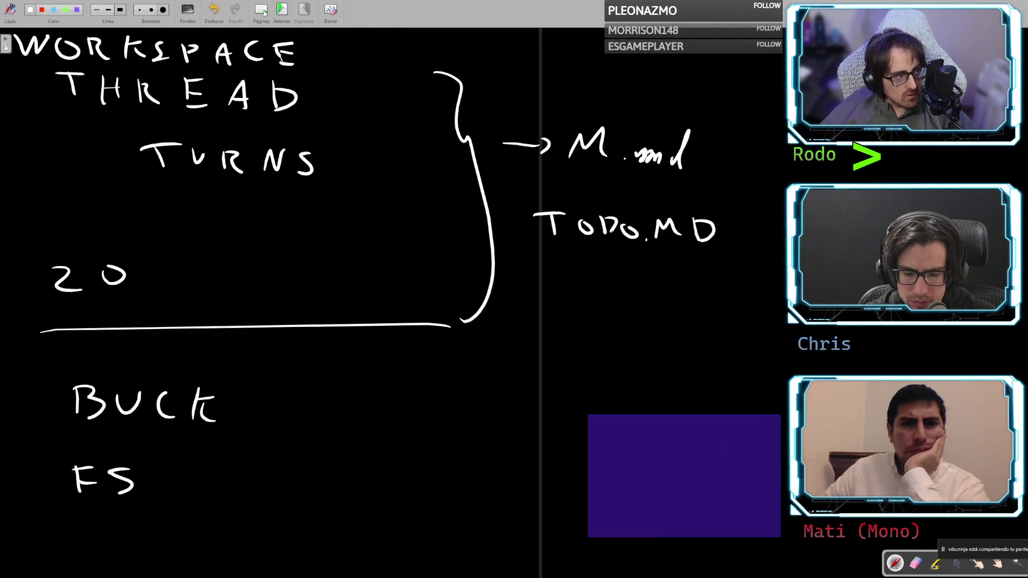
On a fresh page, write PROV with an arrow leading out from it
left_click(262, 10)
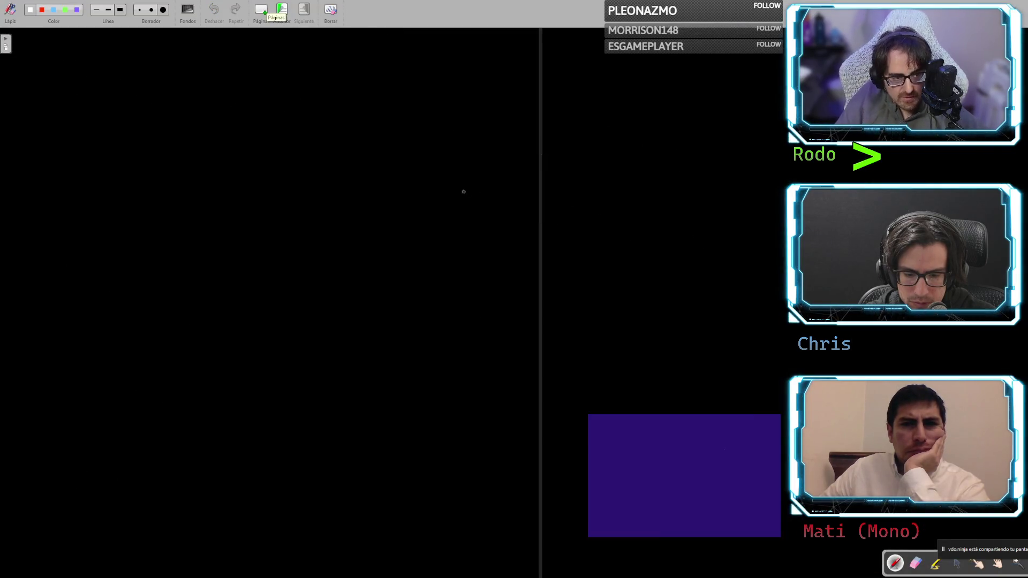
left_click_drag(29, 76, 31, 101)
mouse_move(34, 76)
left_mouse_down()
mouse_move(64, 101)
mouse_move(96, 103)
mouse_move(119, 83)
left_mouse_up()
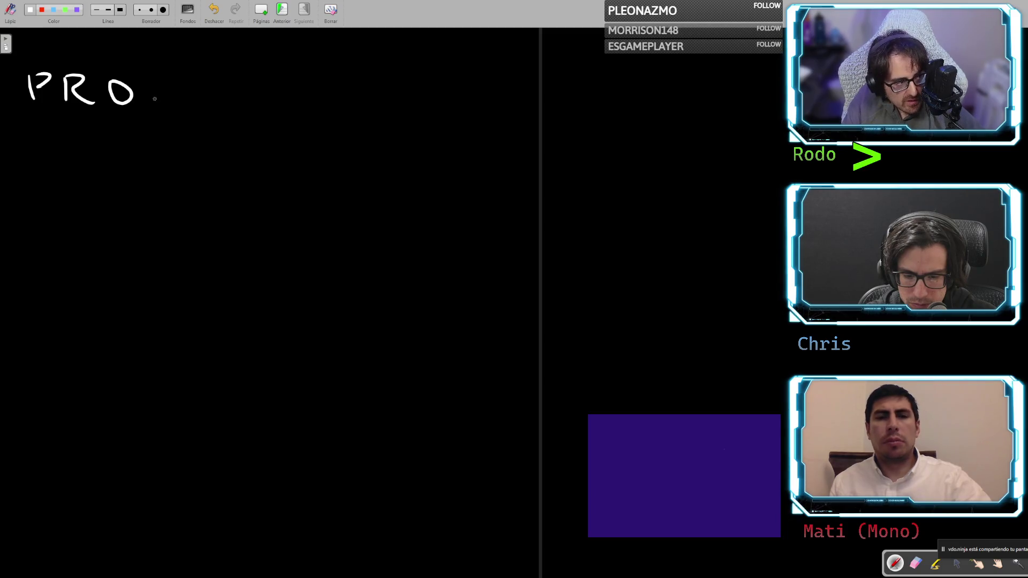
mouse_move(149, 82)
left_mouse_down()
mouse_move(159, 109)
mouse_move(177, 82)
left_mouse_up()
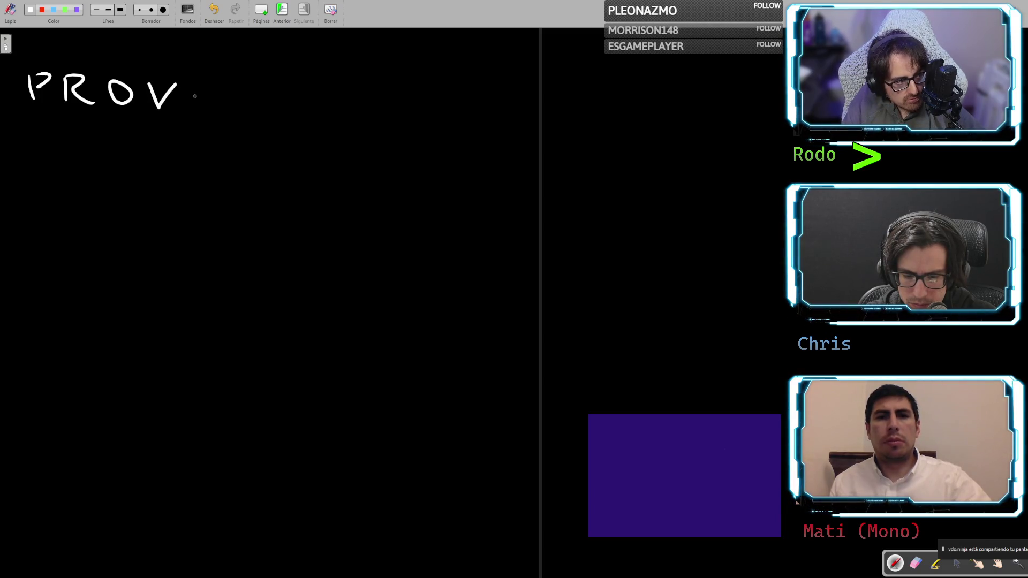
left_click_drag(237, 103, 270, 104)
Add branch arrows from PROV ending in OAI, A. and G
mouse_move(326, 90)
left_mouse_down()
mouse_move(333, 109)
mouse_move(328, 87)
mouse_move(387, 107)
mouse_move(394, 97)
mouse_move(424, 115)
left_mouse_up()
left_click_drag(252, 151, 350, 176)
left_click(371, 176)
mouse_move(287, 155)
left_mouse_down()
mouse_move(311, 159)
mouse_move(295, 178)
left_mouse_up()
left_click_drag(251, 193, 292, 217)
left_click_drag(298, 219, 352, 230)
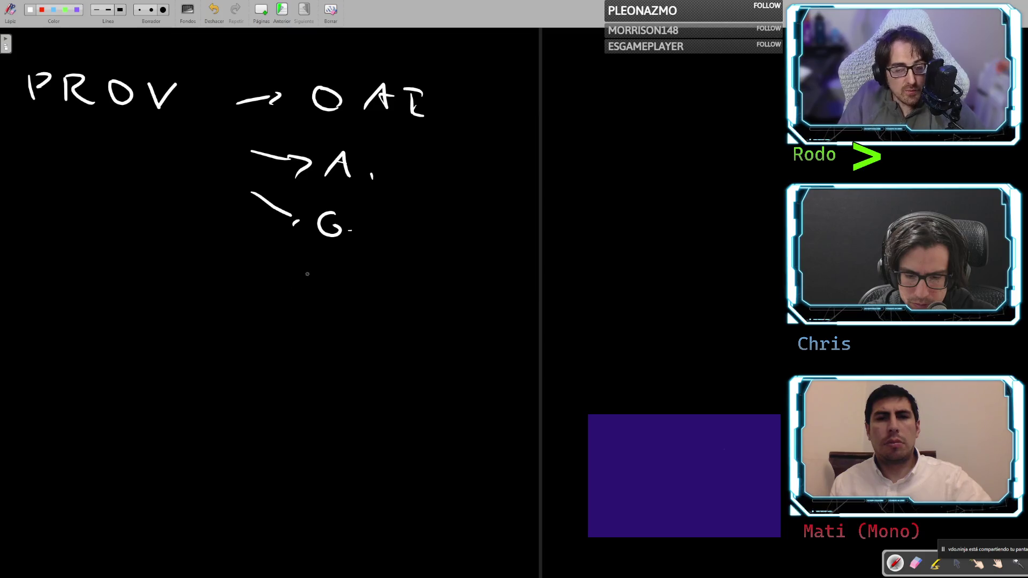
Draw a fourth curved arrow to OLLAMA, then undo a trial underline beneath it
mouse_move(236, 227)
left_mouse_down()
mouse_move(274, 259)
mouse_move(381, 294)
left_mouse_up()
mouse_move(395, 275)
left_mouse_down()
mouse_move(411, 294)
mouse_move(442, 299)
mouse_move(484, 280)
mouse_move(491, 292)
left_mouse_up()
mouse_move(508, 295)
left_mouse_down()
mouse_move(535, 294)
mouse_move(537, 283)
left_mouse_up()
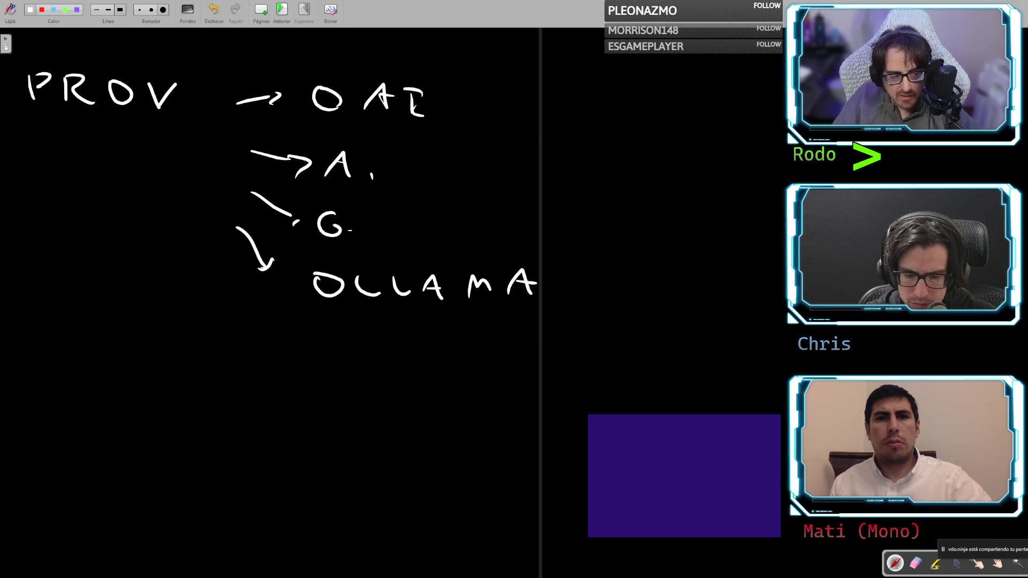
left_click_drag(310, 309, 594, 304)
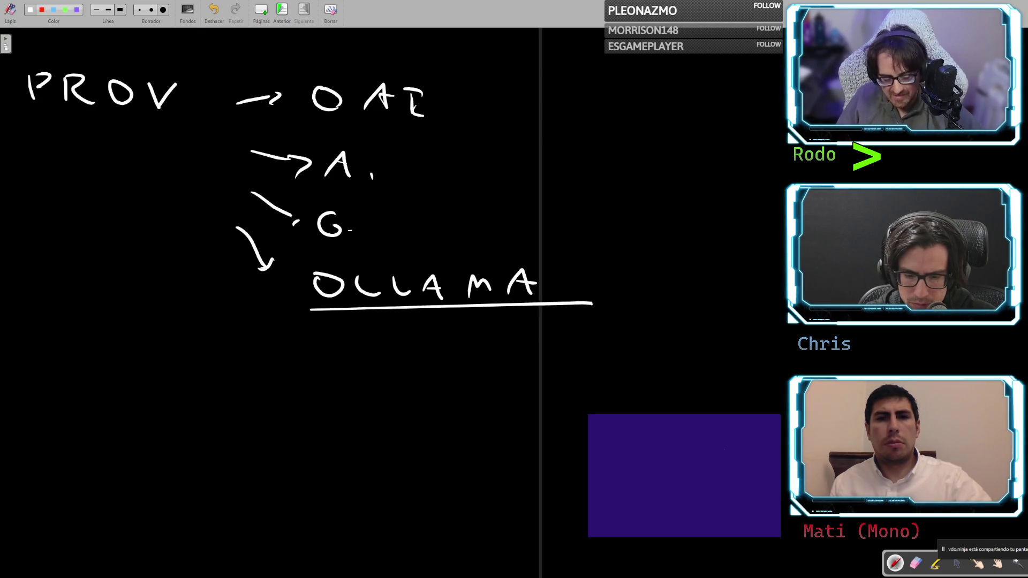
key("ctrl+z")
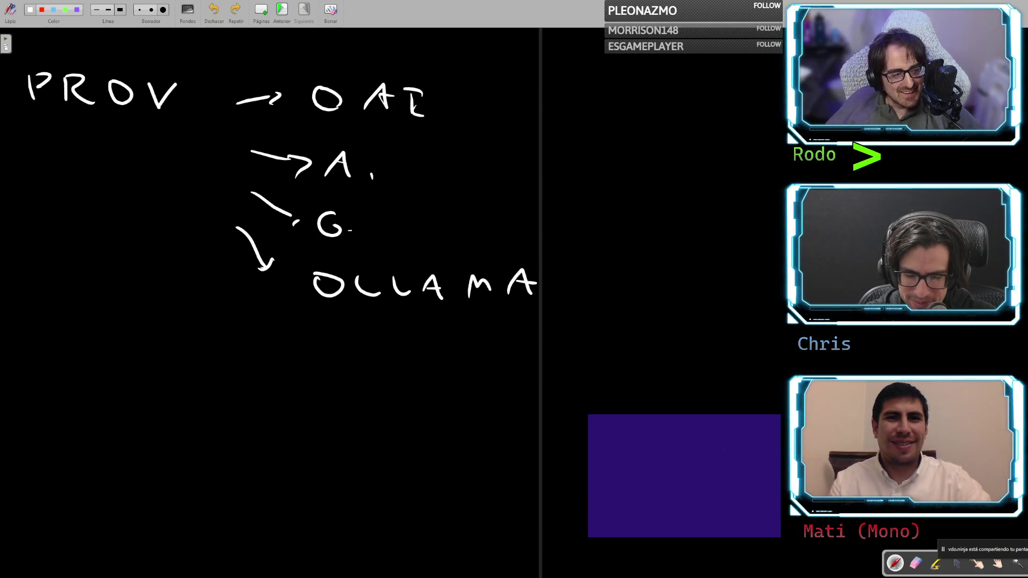
Underline PROV, write an underlined MODE heading below, save, and switch to Chrome
mouse_move(223, 573)
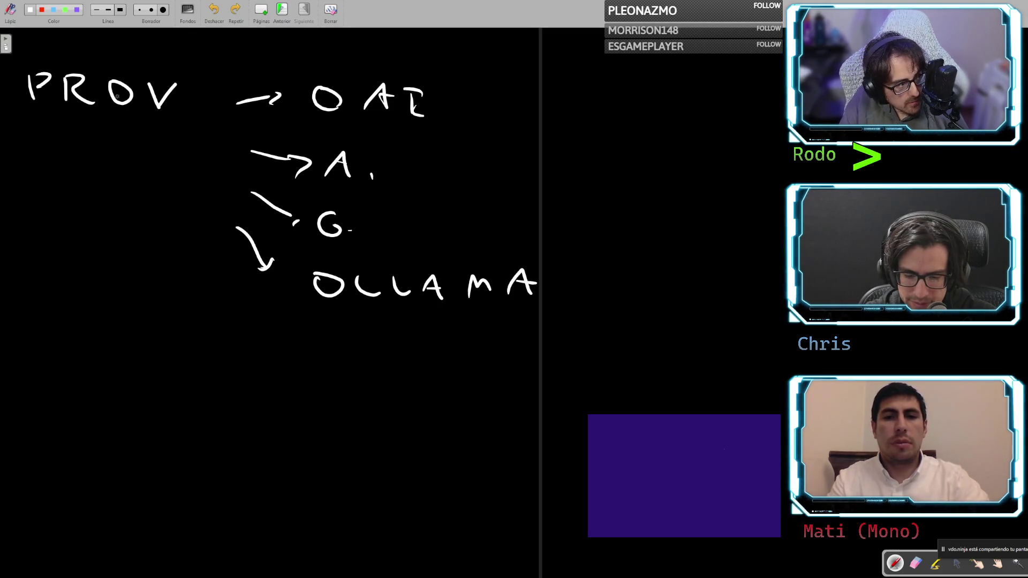
left_click_drag(23, 114, 201, 121)
mouse_move(23, 380)
left_mouse_down()
mouse_move(92, 377)
mouse_move(85, 368)
left_mouse_up()
mouse_move(107, 365)
left_mouse_down()
mouse_move(108, 384)
mouse_move(150, 385)
mouse_move(166, 365)
left_mouse_up()
left_click_drag(151, 375, 165, 375)
left_click_drag(152, 384, 170, 385)
left_click_drag(27, 406, 186, 405)
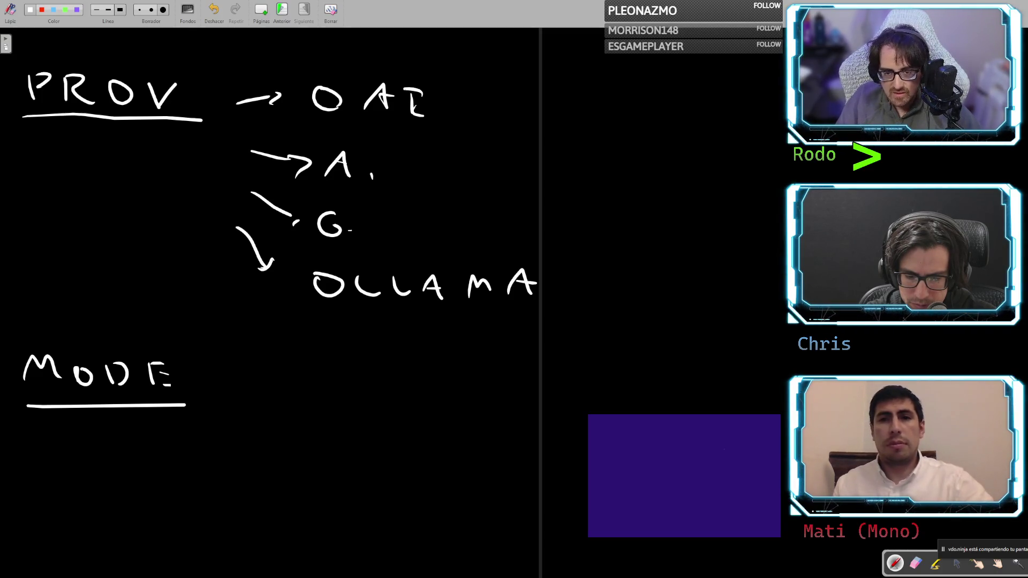
key("ctrl+s")
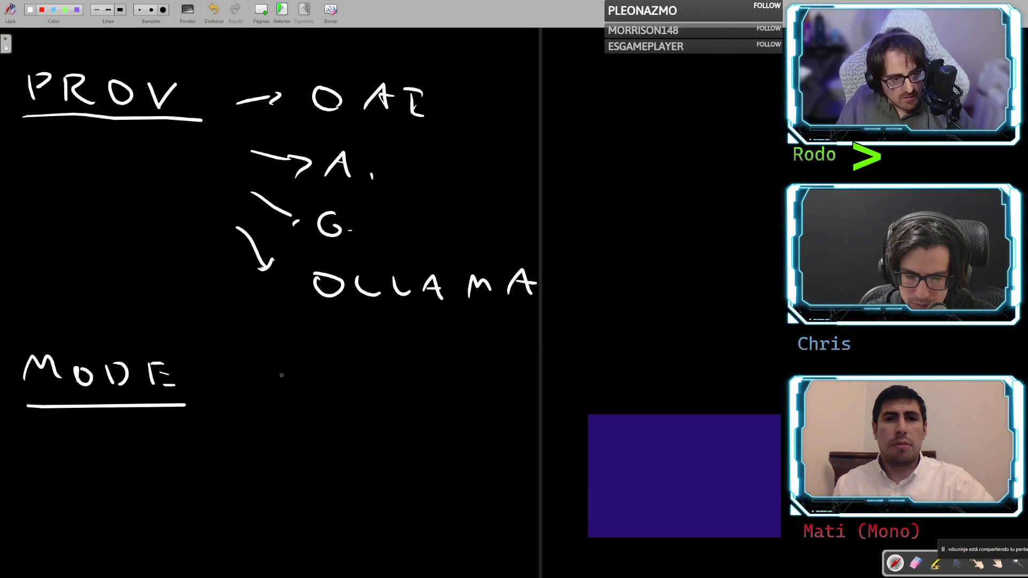
key("alt+Tab")
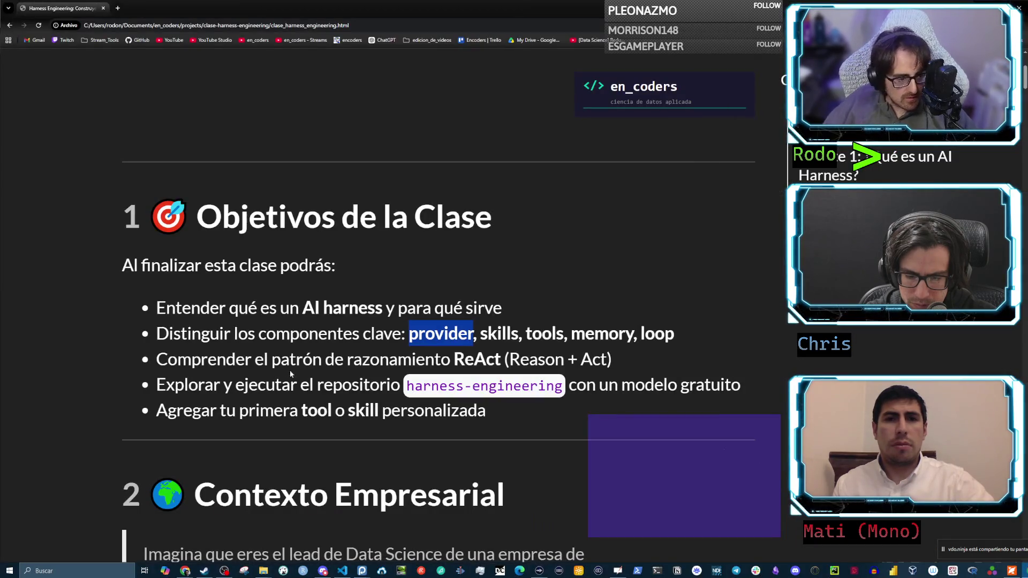
Highlight 'loop' in the class objectives and bring up the browser windows from the taskbar
left_click_drag(641, 334, 680, 342)
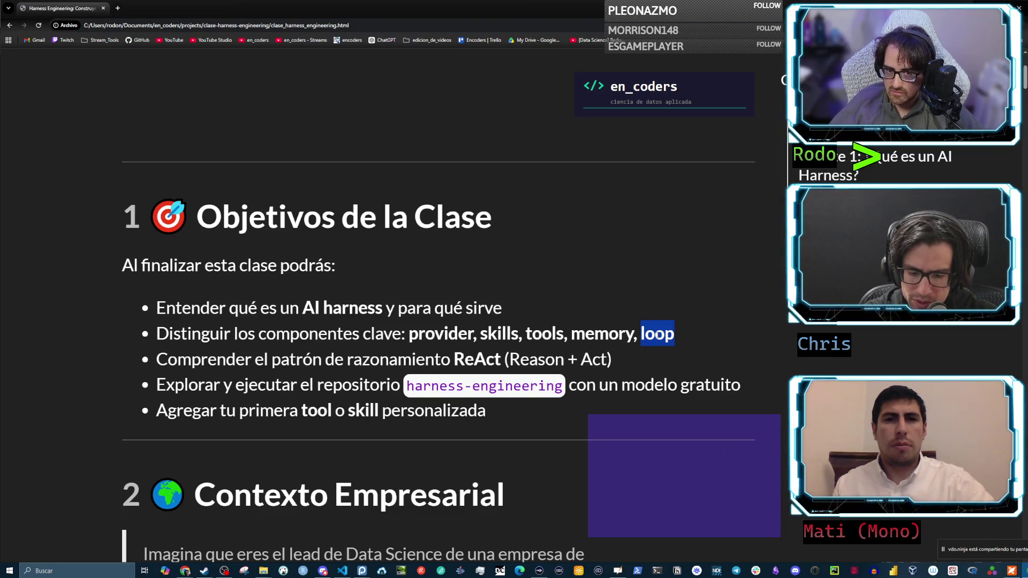
left_click(185, 570)
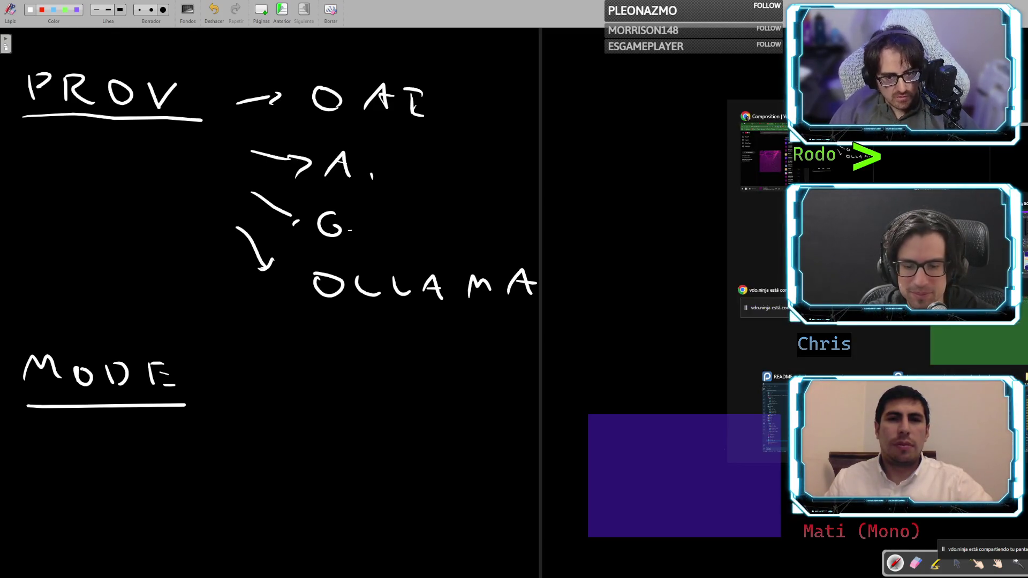
Back in the class notes, briefly highlight the ReAct (Reason + Act) objective
key("alt+Tab")
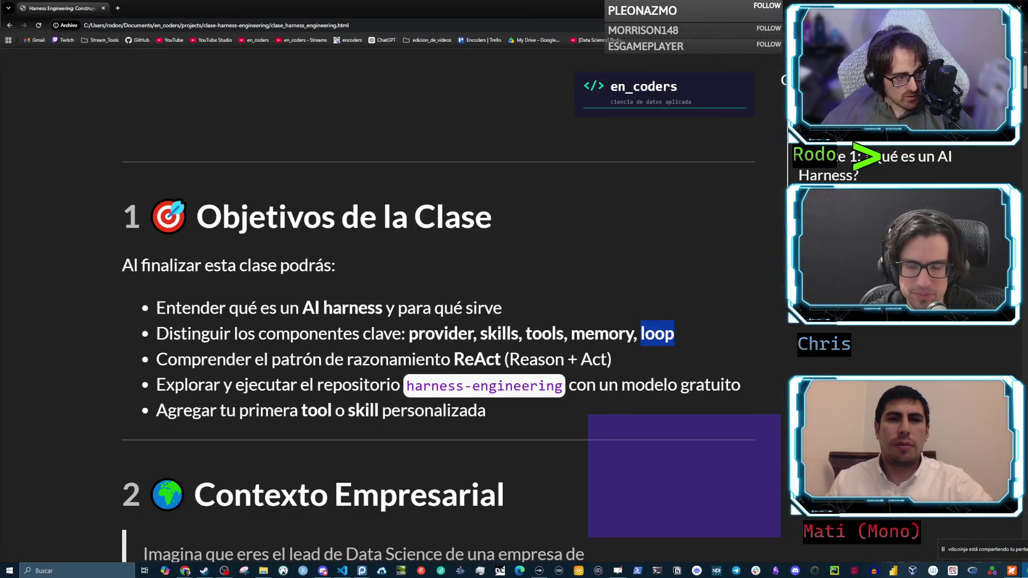
left_click_drag(452, 360, 605, 364)
left_click(614, 357)
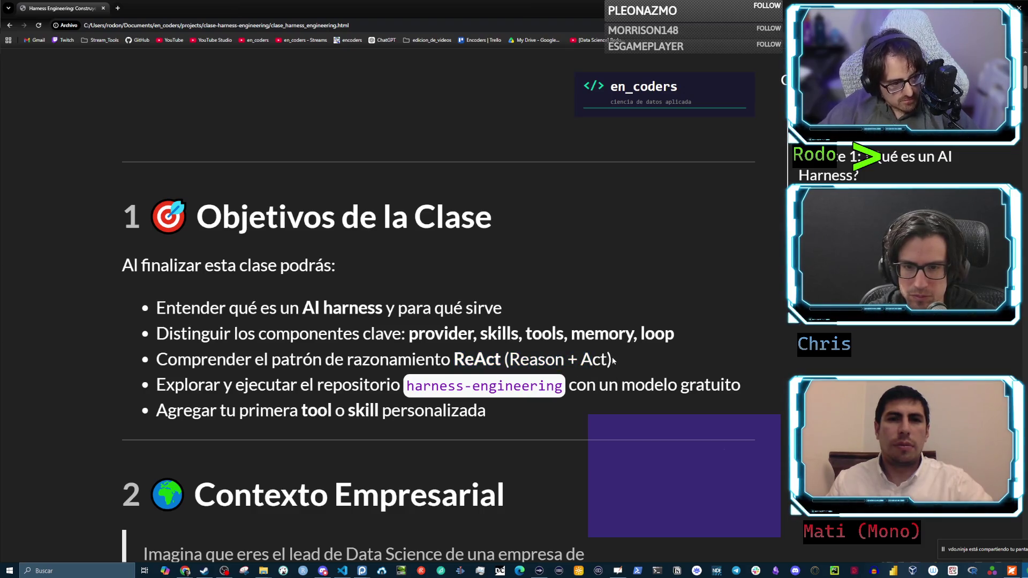
Scroll to section 3.3.5 Agent Loop (ReAct) and highlight the THINK step's tool question
scroll(608, 355, "down", 10)
scroll(602, 353, "down", 15)
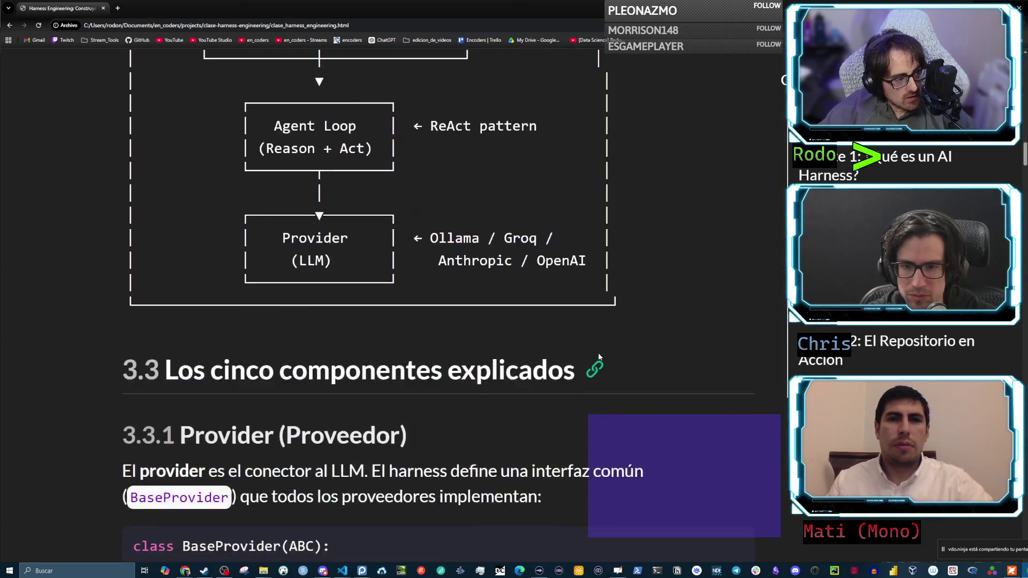
scroll(598, 353, "up", 3)
scroll(597, 353, "down", 3)
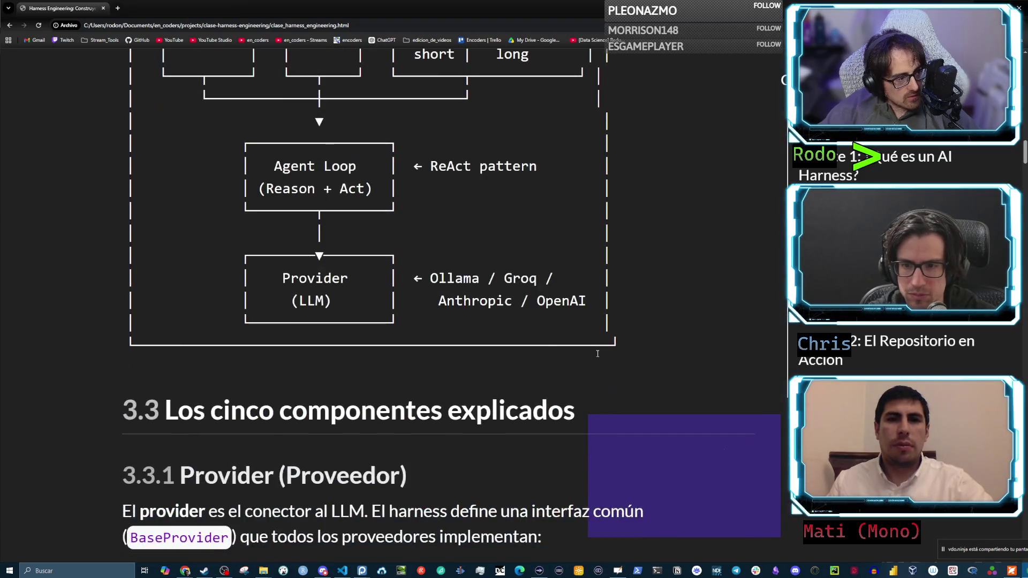
scroll(462, 241, "down", 15)
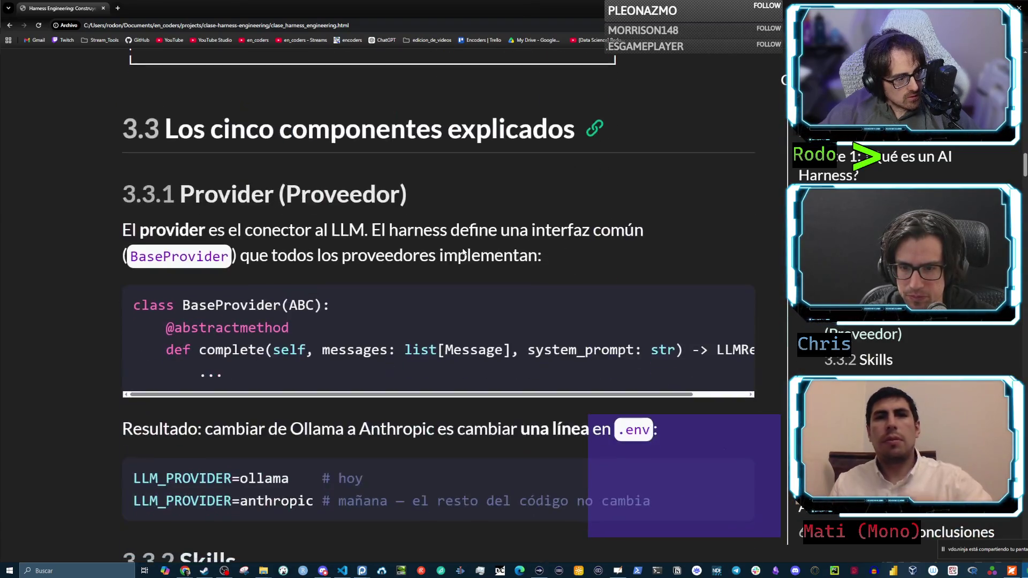
scroll(462, 256, "down", 20)
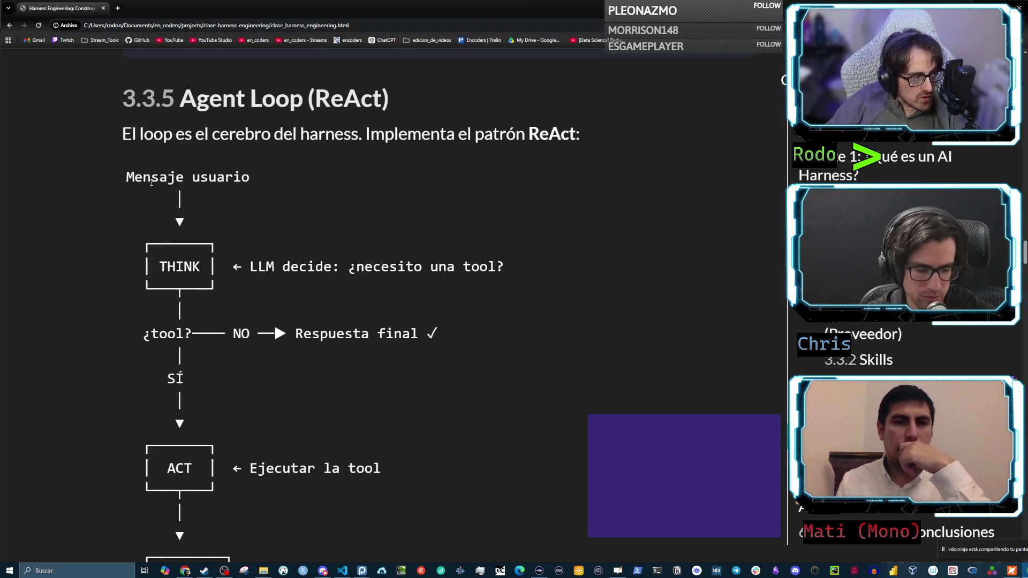
mouse_move(250, 266)
left_mouse_down()
mouse_move(497, 262)
mouse_move(341, 264)
left_mouse_up()
left_click(525, 268)
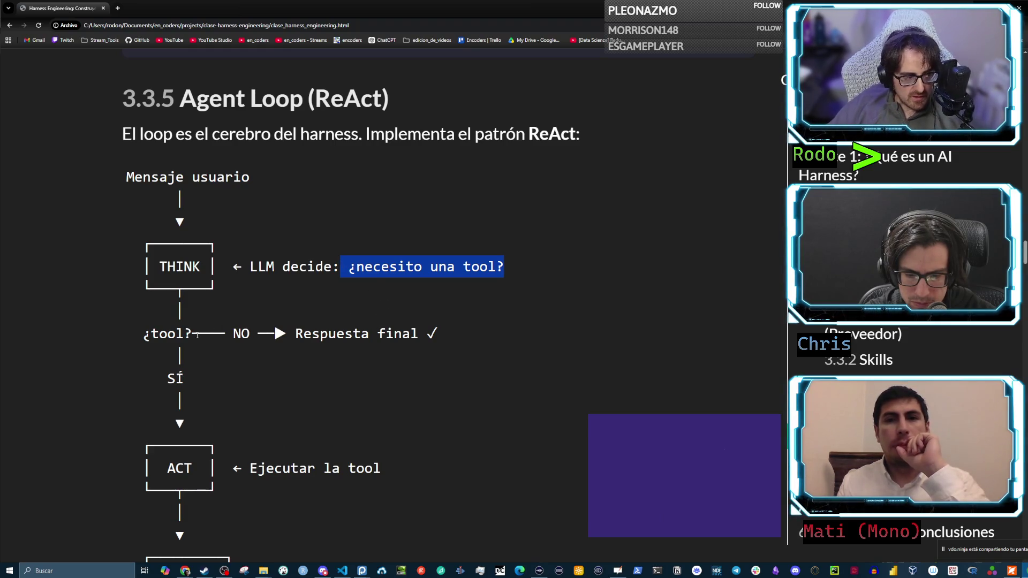
left_click_drag(427, 334, 146, 336)
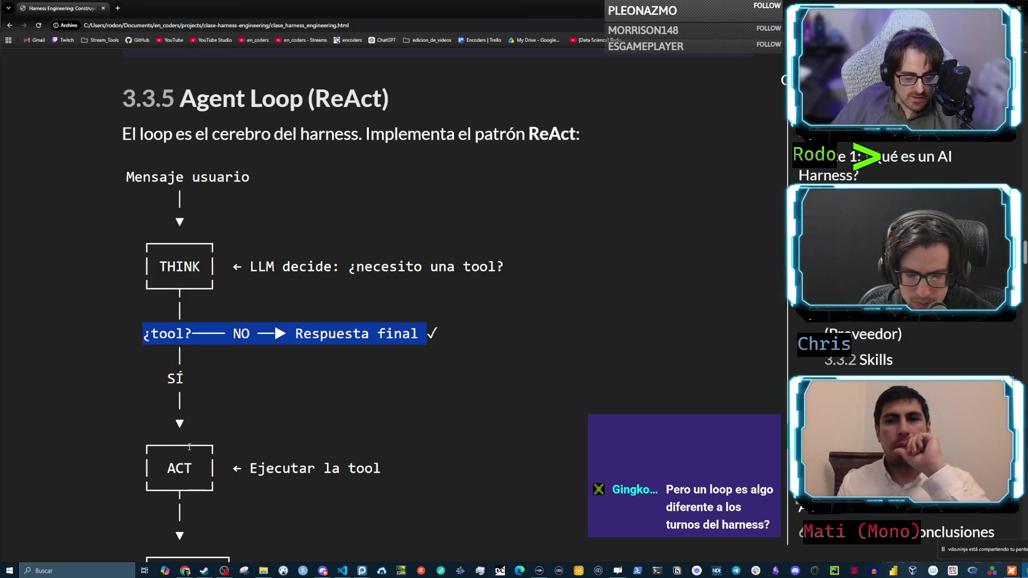
left_click_drag(183, 469, 159, 469)
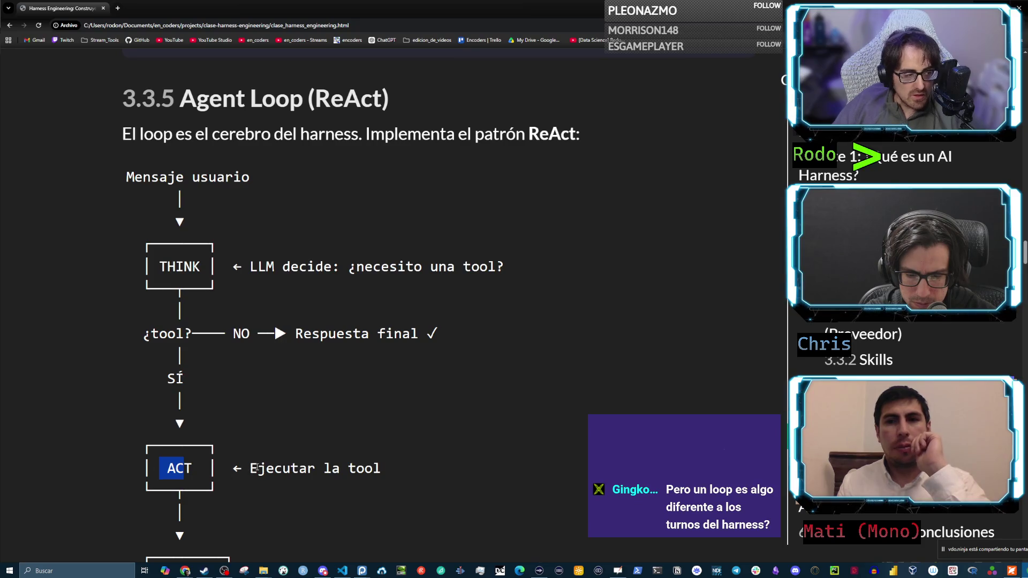
mouse_move(184, 379)
left_mouse_down()
mouse_move(157, 316)
mouse_move(129, 328)
left_mouse_up()
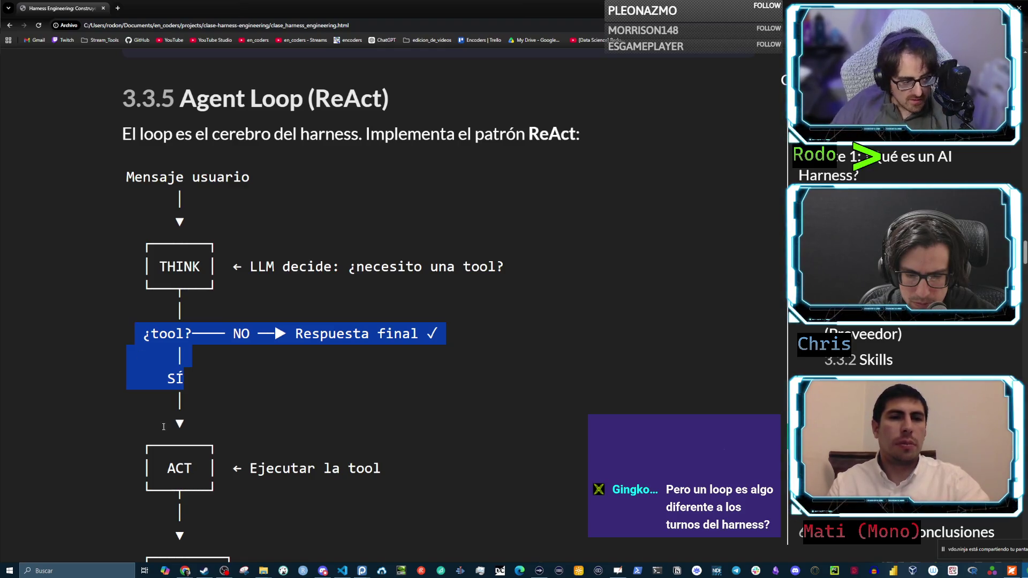
left_click_drag(202, 468, 162, 466)
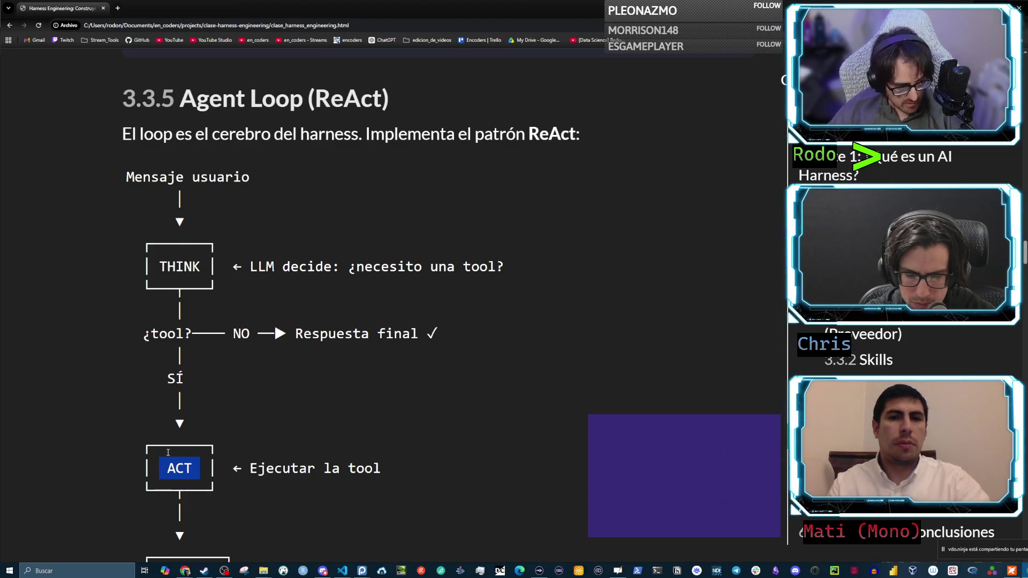
scroll(168, 452, "down", 3)
left_click_drag(227, 419, 152, 420)
left_click_drag(387, 307, 126, 307)
double_click(213, 420)
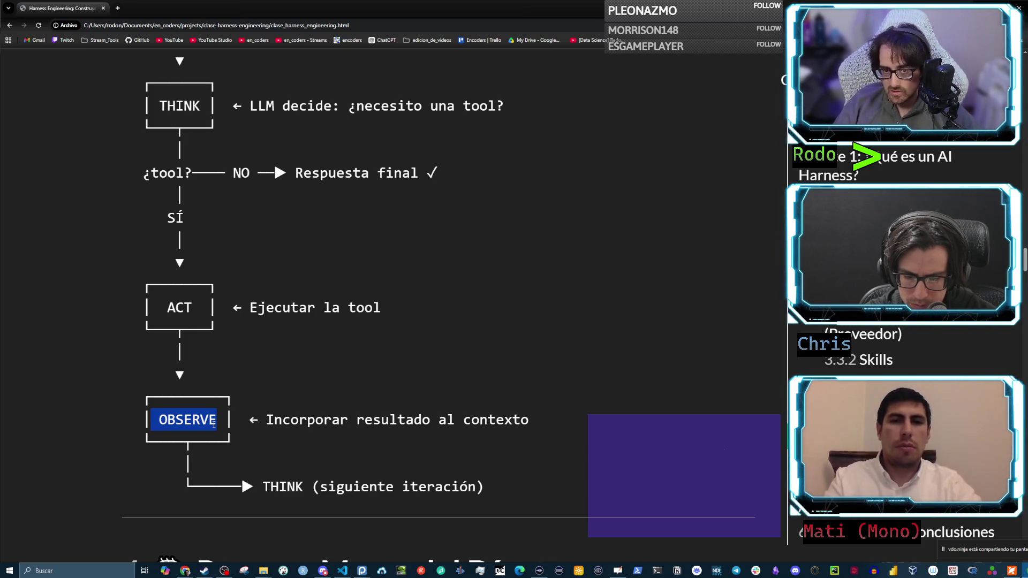
left_click(489, 497)
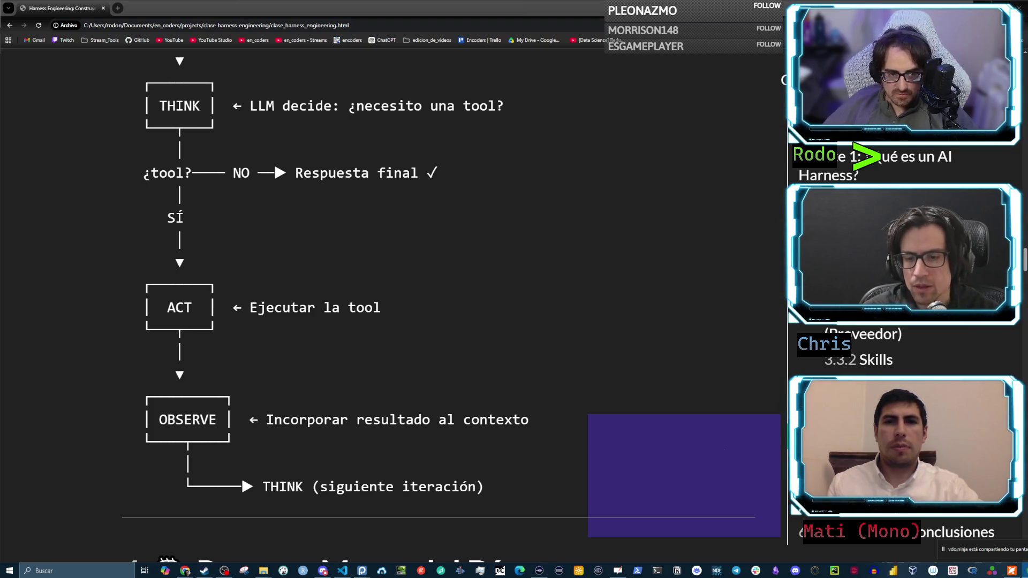
Review notes sections 3.2–3.3.2, briefly highlighting the BaseProvider code lines
scroll(725, 280, "up", 2)
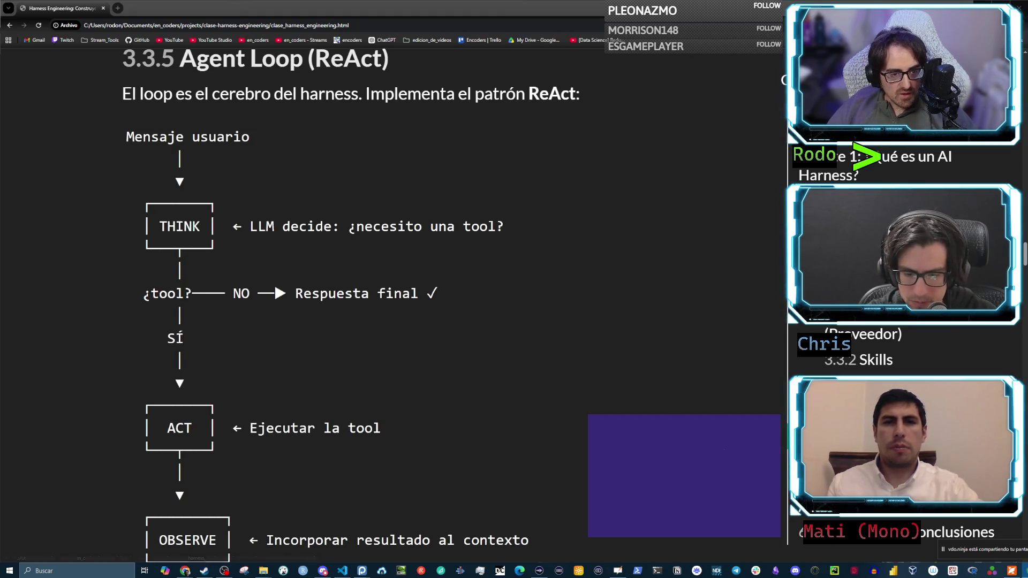
scroll(724, 280, "up", 10)
scroll(725, 280, "up", 5)
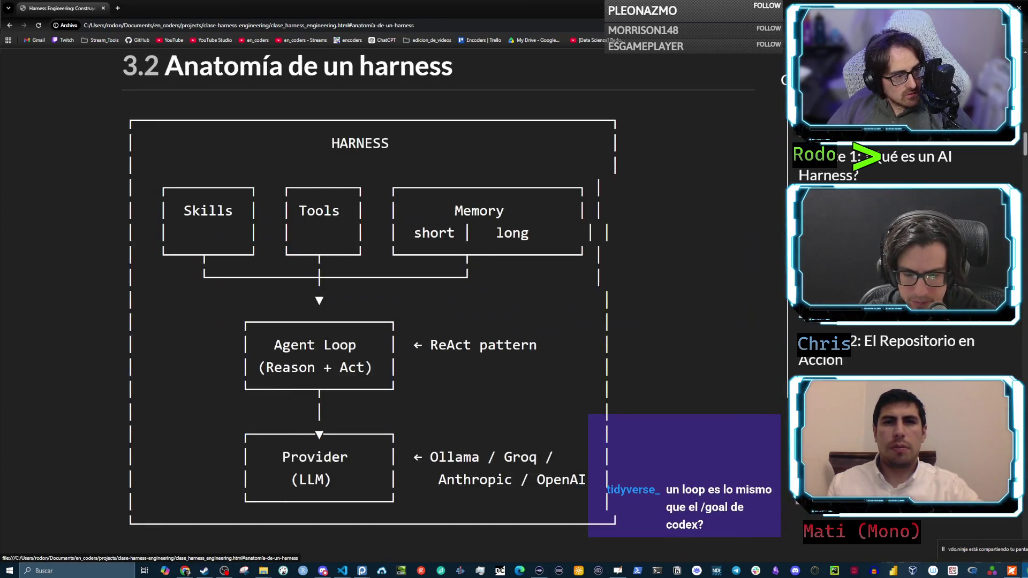
scroll(712, 248, "down", 8)
scroll(628, 229, "down", 2)
scroll(630, 233, "down", 2)
scroll(629, 232, "up", 3)
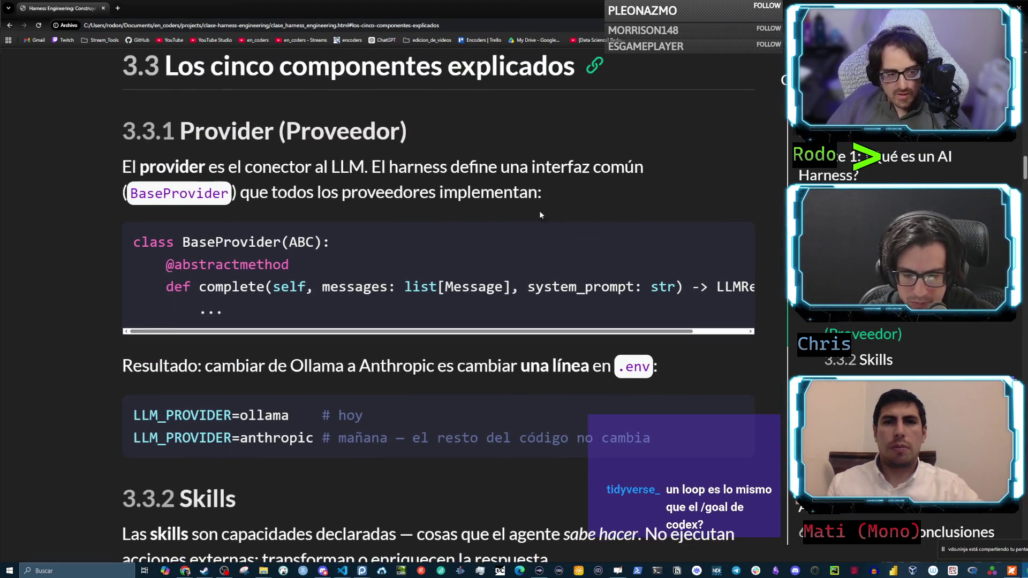
mouse_move(279, 289)
left_mouse_down()
mouse_move(134, 238)
mouse_move(284, 300)
mouse_move(194, 279)
mouse_move(134, 242)
left_mouse_up()
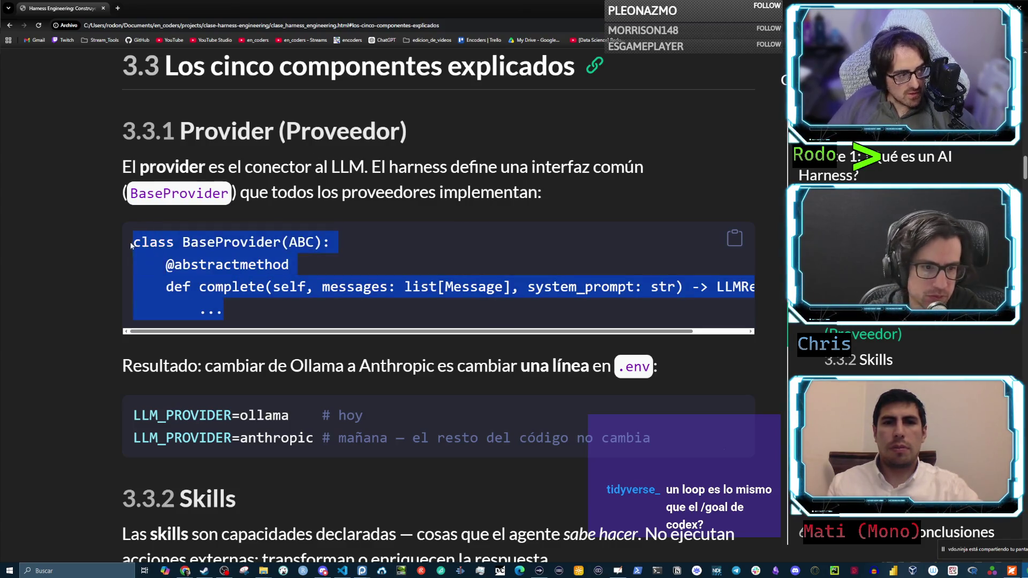
left_click(133, 245)
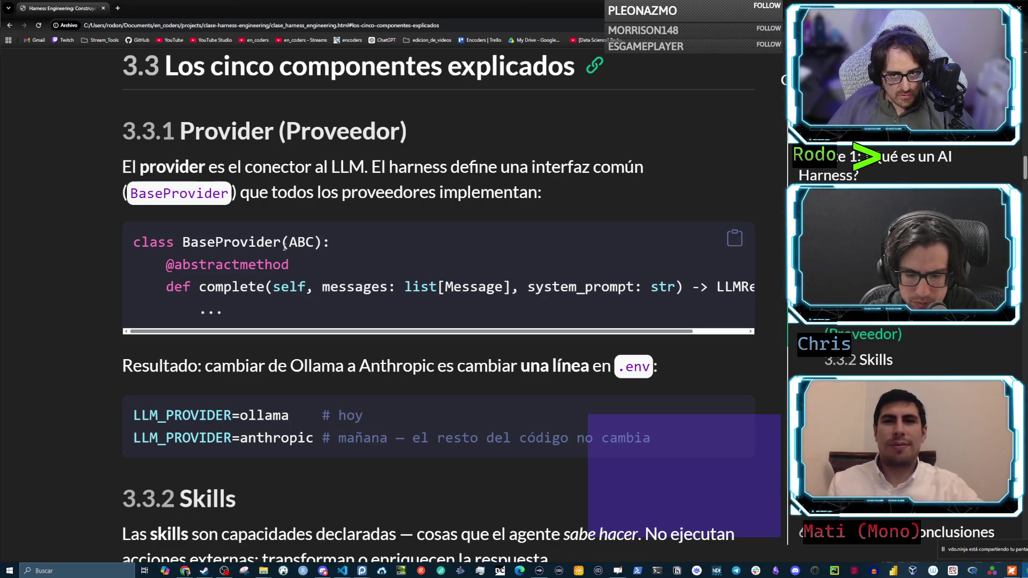
scroll(283, 247, "down", 1)
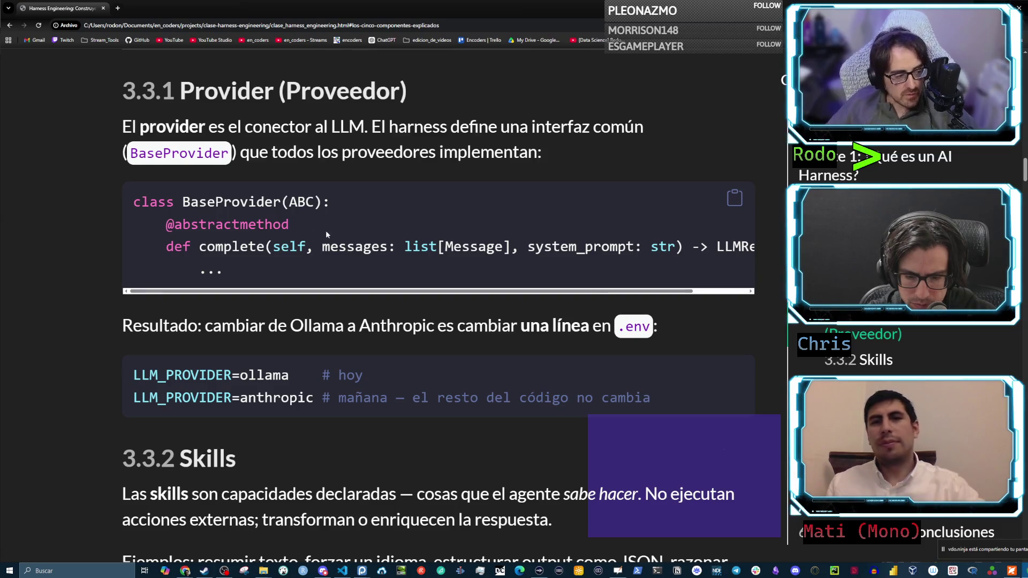
scroll(327, 233, "down", 7)
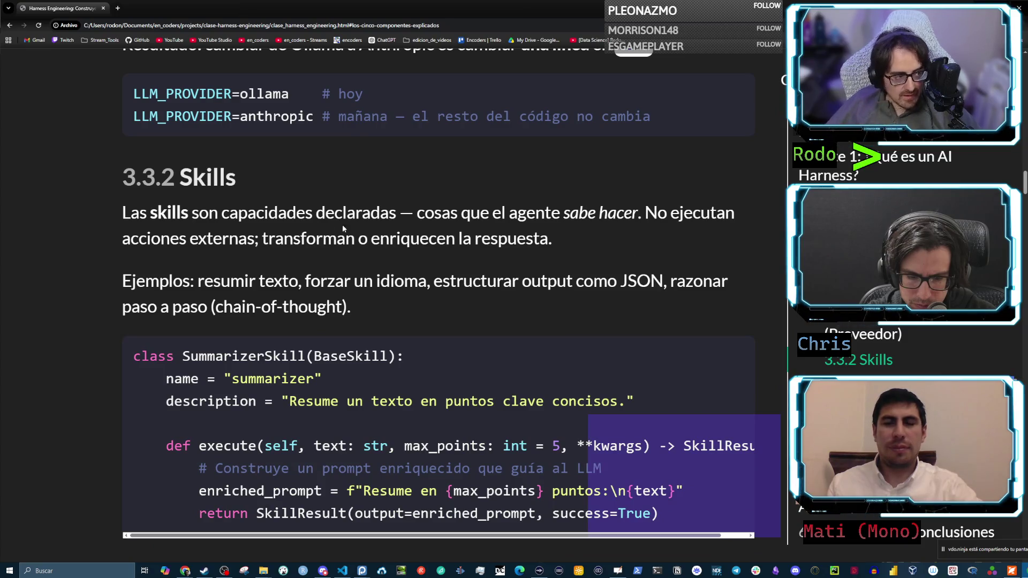
Switch from Chrome to the fullscreen whiteboard and go back one page
left_click(689, 35)
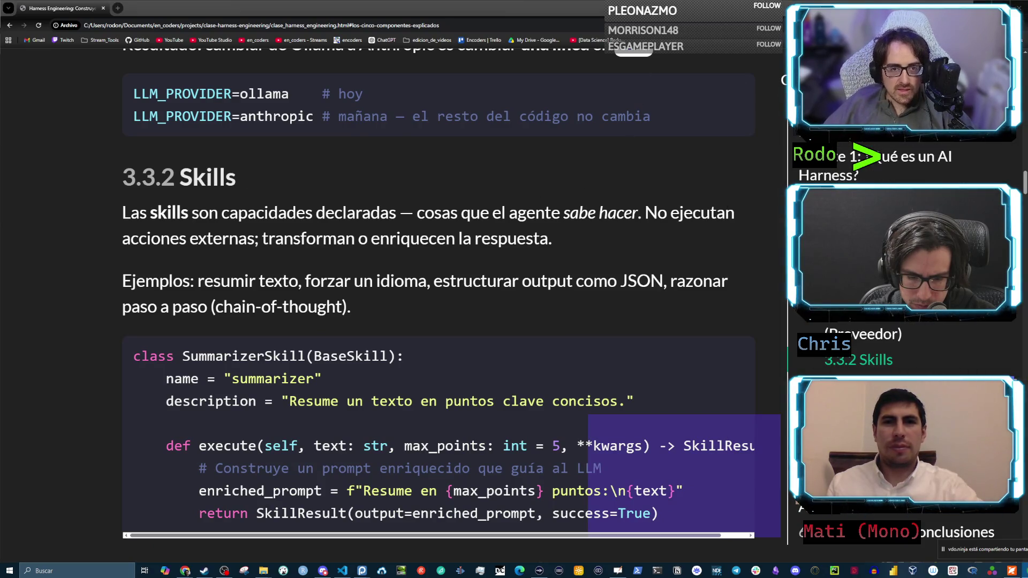
key("alt+Tab")
left_click(282, 10)
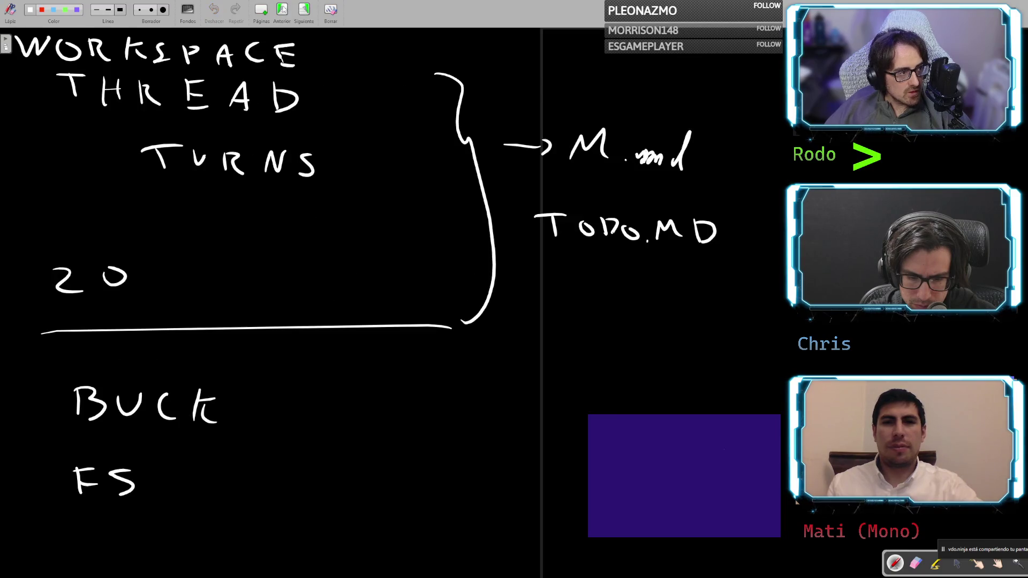
Return to the VAL/SKILL page and write an underlined SKILL REG heading beside the cylinder
left_click(282, 10)
left_click(283, 10)
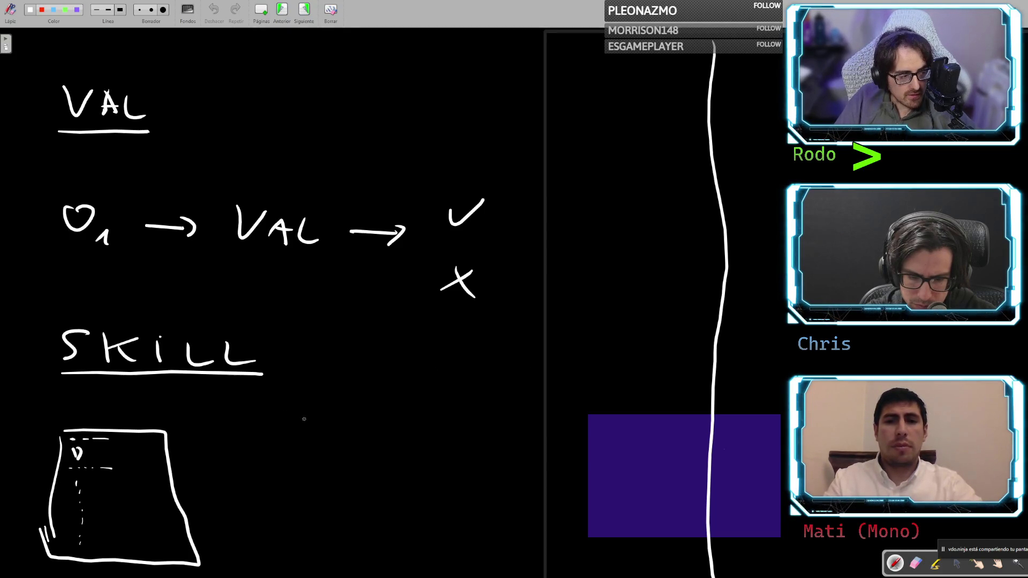
mouse_move(311, 412)
left_mouse_down()
mouse_move(301, 435)
mouse_move(343, 438)
left_mouse_up()
mouse_move(357, 420)
left_mouse_down()
mouse_move(359, 437)
mouse_move(471, 442)
mouse_move(491, 416)
left_mouse_up()
left_click_drag(478, 429, 489, 440)
left_click_drag(516, 421, 524, 432)
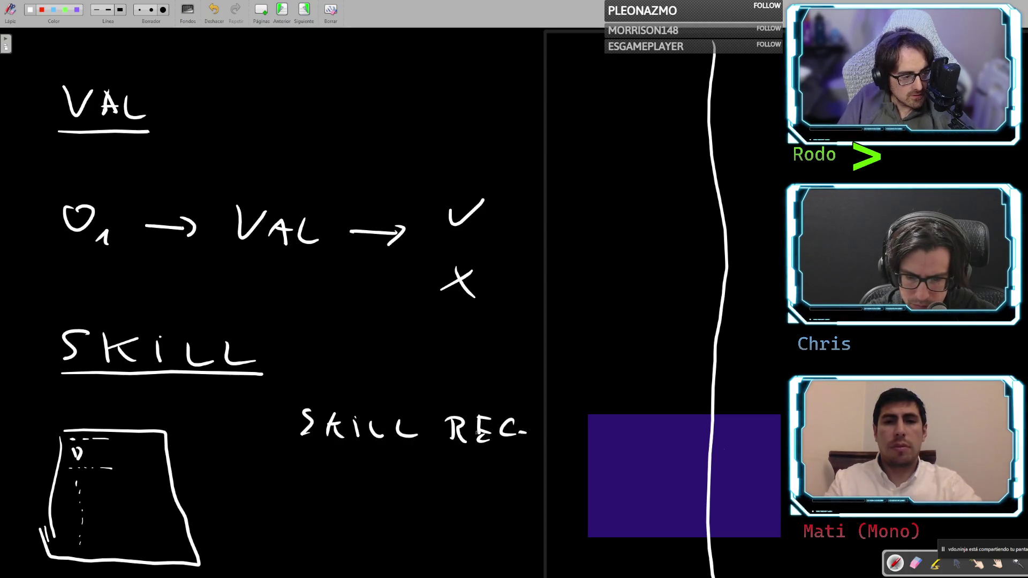
left_click_drag(272, 454, 532, 463)
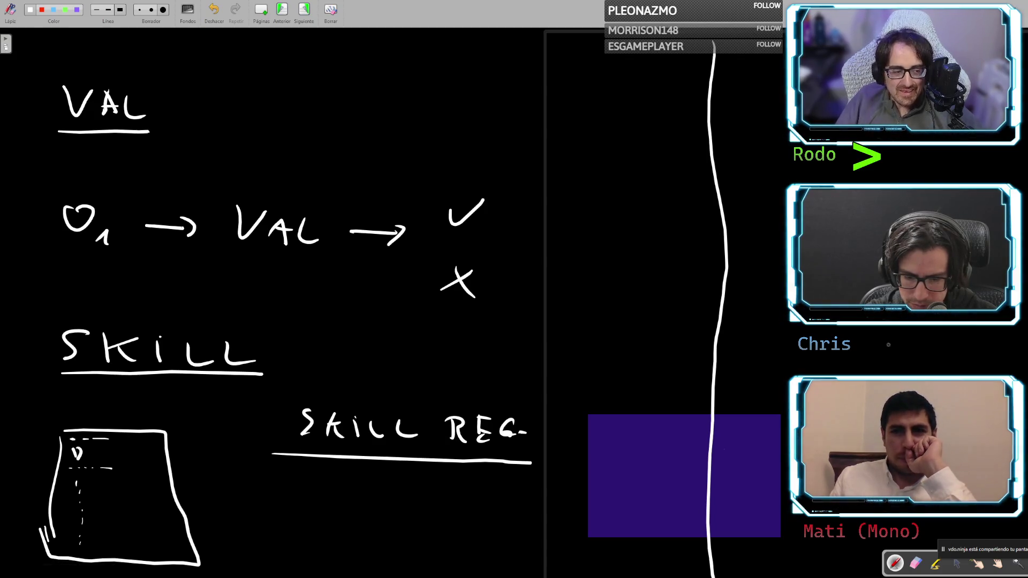
mouse_move(103, 439)
left_mouse_down()
mouse_move(77, 439)
mouse_move(83, 468)
mouse_move(137, 454)
mouse_move(91, 441)
left_mouse_up()
key("ctrl+z")
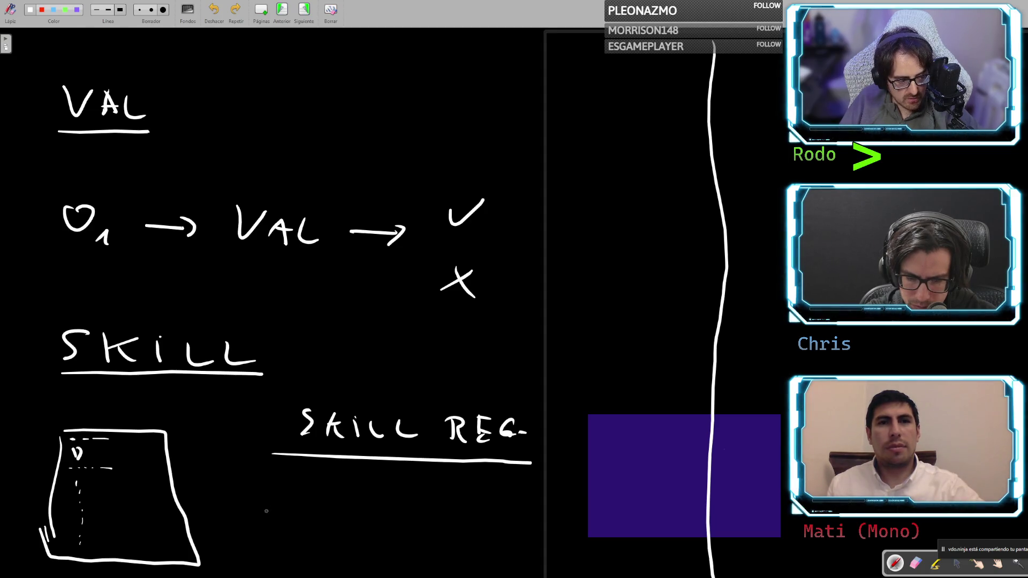
Write AE with an arrow under SKILL REG, then write AAD below and cross it out
mouse_move(261, 519)
left_mouse_down()
mouse_move(266, 502)
mouse_move(293, 518)
left_mouse_up()
mouse_move(292, 499)
left_mouse_down()
mouse_move(314, 498)
mouse_move(313, 508)
left_mouse_up()
left_click_drag(296, 520, 318, 520)
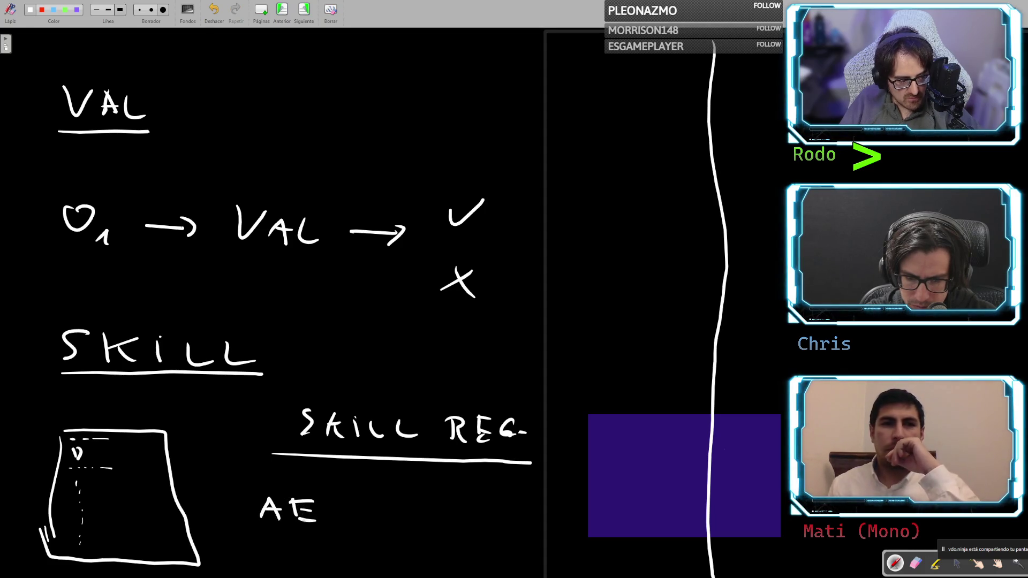
mouse_move(335, 510)
left_mouse_down()
mouse_move(375, 486)
mouse_move(369, 505)
left_mouse_up()
mouse_move(232, 558)
left_mouse_down()
mouse_move(241, 546)
mouse_move(249, 561)
left_mouse_up()
mouse_move(236, 554)
left_mouse_down()
mouse_move(269, 543)
mouse_move(280, 562)
left_mouse_up()
left_click_drag(264, 555, 292, 564)
left_click_drag(292, 547, 294, 563)
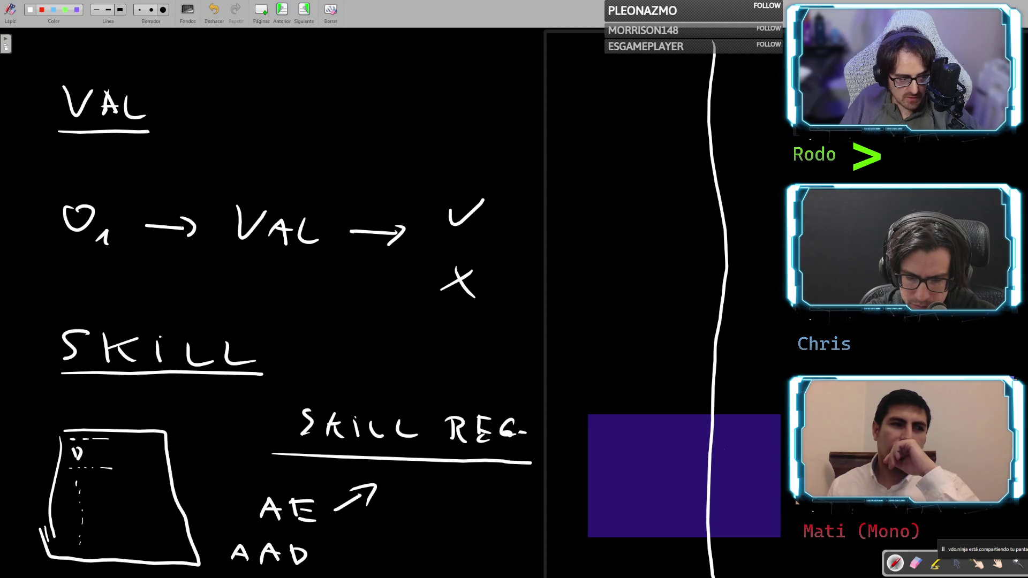
left_click_drag(215, 557, 312, 557)
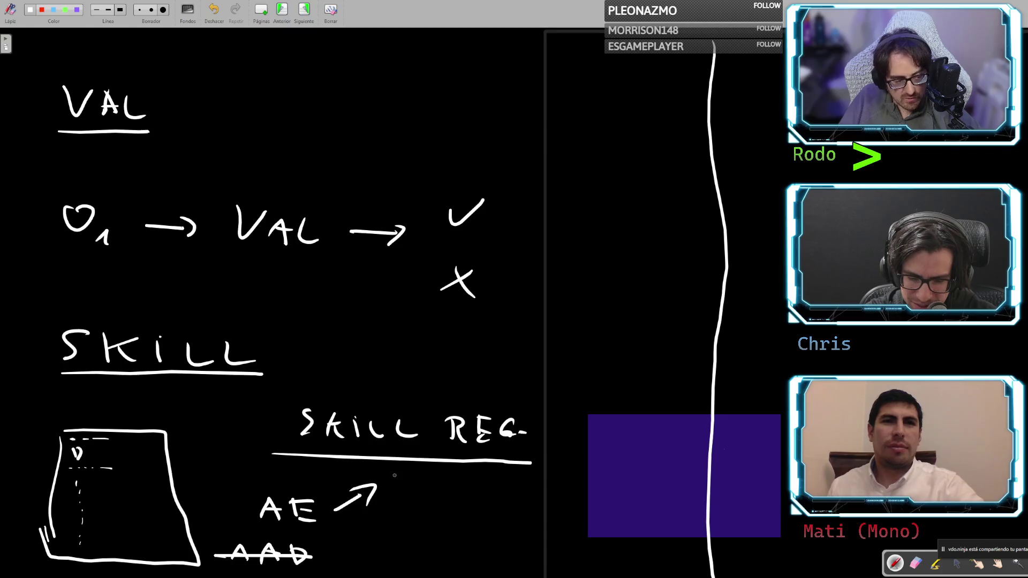
Branch AE into two ROL entries, adding arrows to RISK and FIN after them
mouse_move(391, 473)
left_mouse_down()
mouse_move(391, 491)
mouse_move(421, 478)
mouse_move(448, 489)
left_mouse_up()
left_click_drag(333, 518, 437, 532)
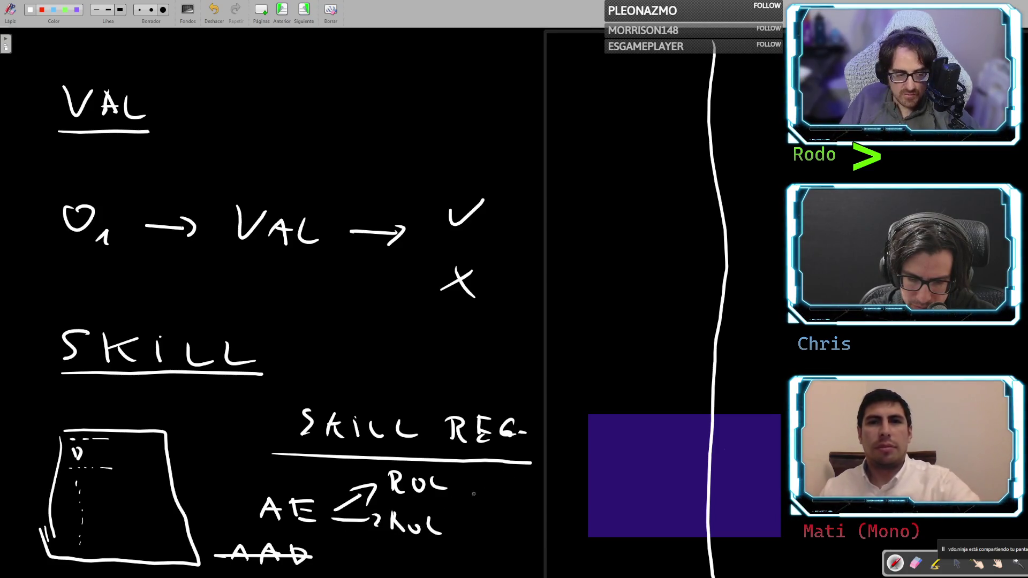
left_click_drag(457, 483, 477, 485)
left_click_drag(478, 478, 480, 492)
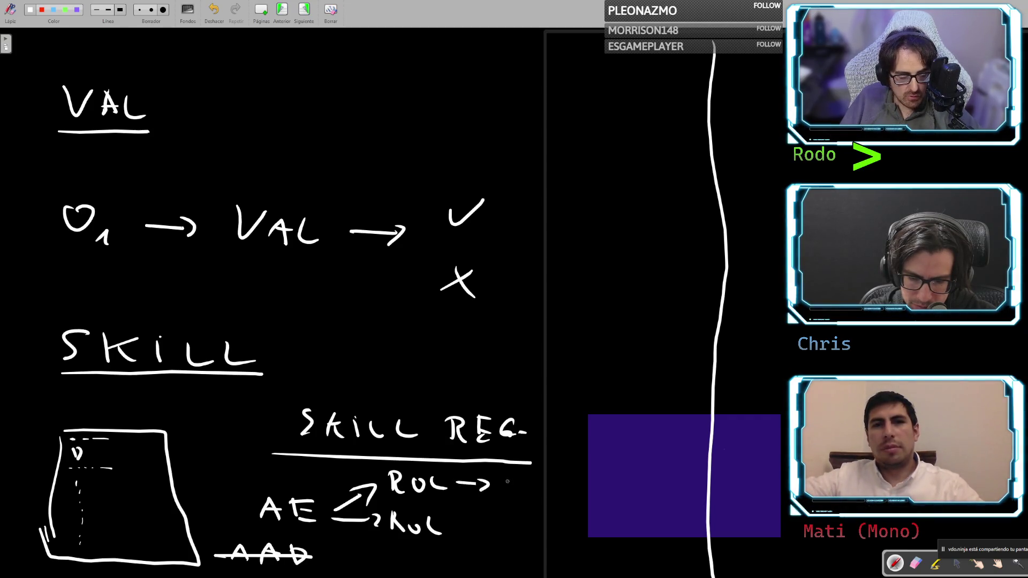
left_click_drag(513, 475, 515, 496)
left_click_drag(515, 475, 530, 498)
mouse_move(534, 488)
left_mouse_down()
mouse_move(534, 500)
mouse_move(582, 513)
left_mouse_up()
left_click_drag(443, 527, 463, 530)
left_click_drag(467, 525, 471, 536)
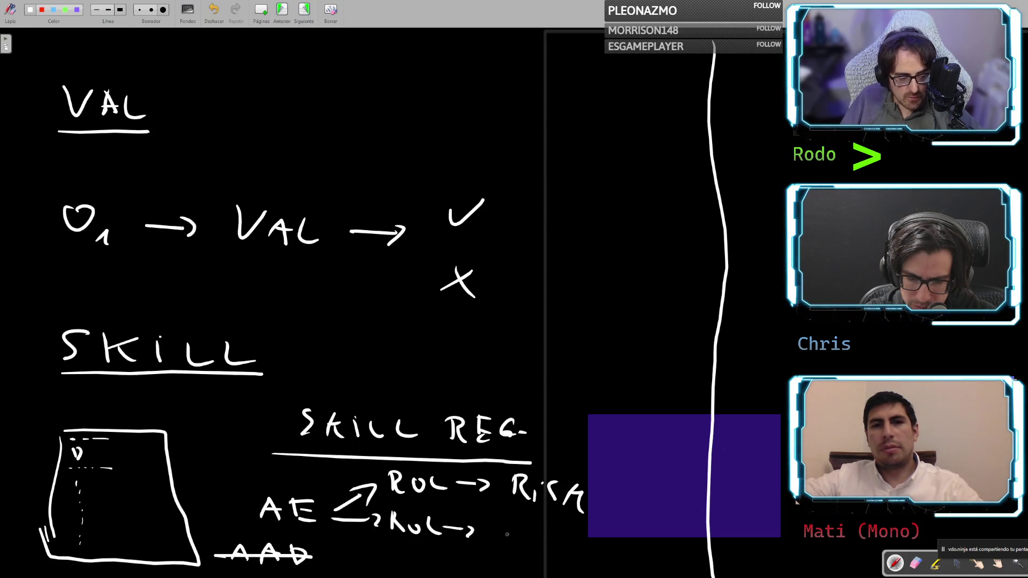
mouse_move(508, 528)
left_mouse_down()
mouse_move(507, 543)
mouse_move(522, 526)
left_mouse_up()
mouse_move(510, 536)
left_mouse_down()
mouse_move(532, 546)
mouse_move(562, 533)
left_mouse_up()
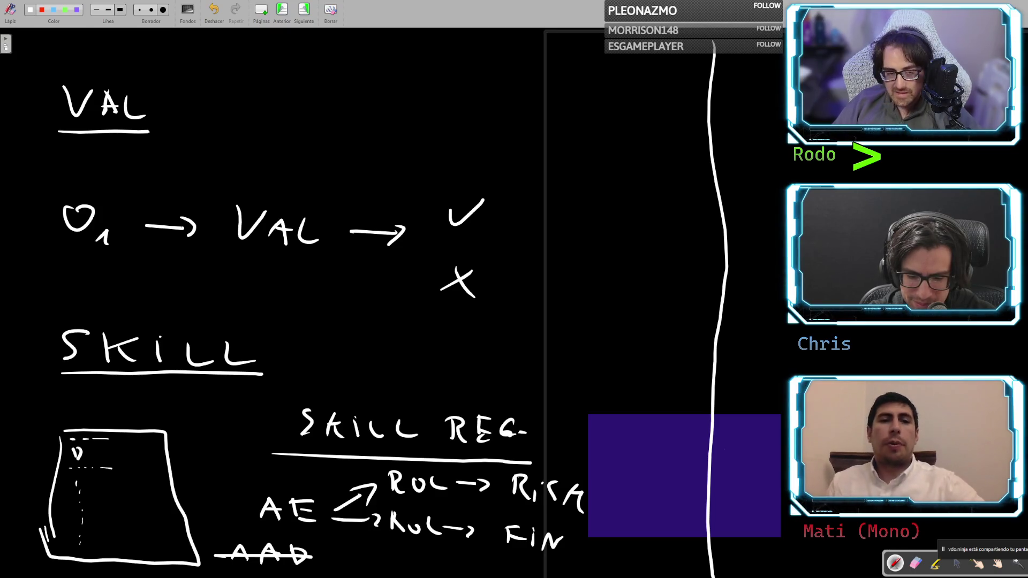
Save the whiteboard document, then open and dismiss the window overview
key("ctrl+s")
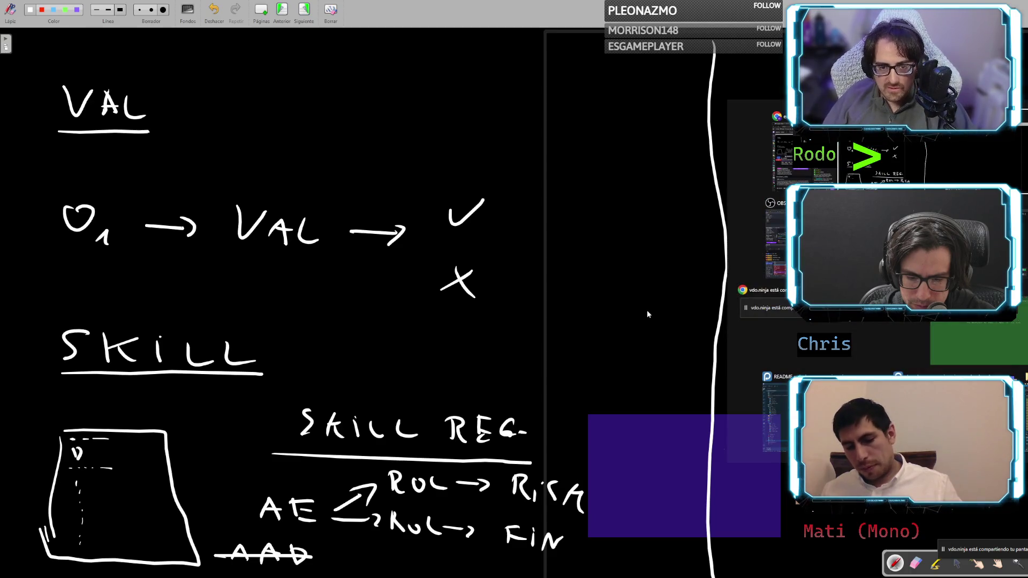
key("super+Tab")
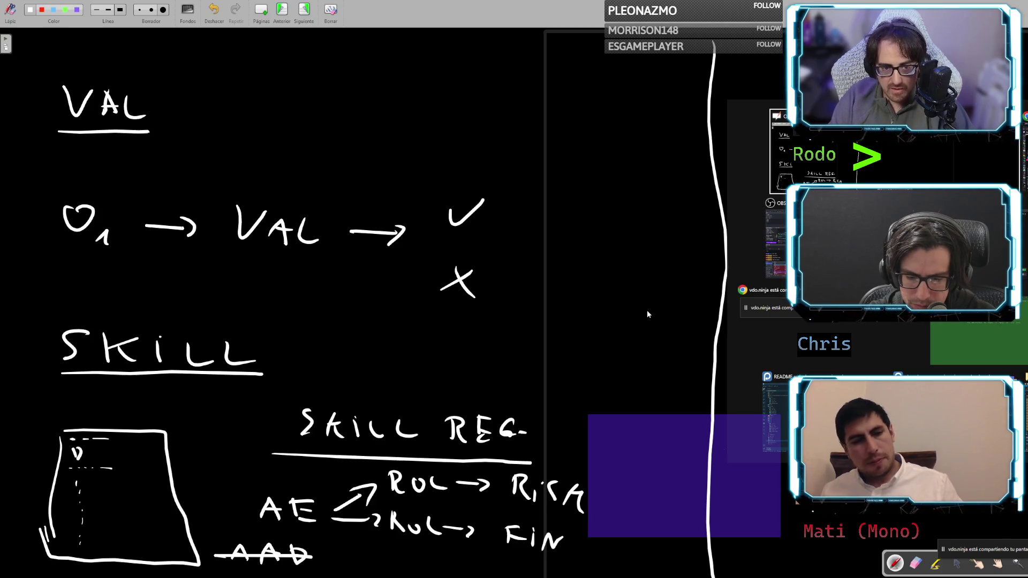
key("Escape")
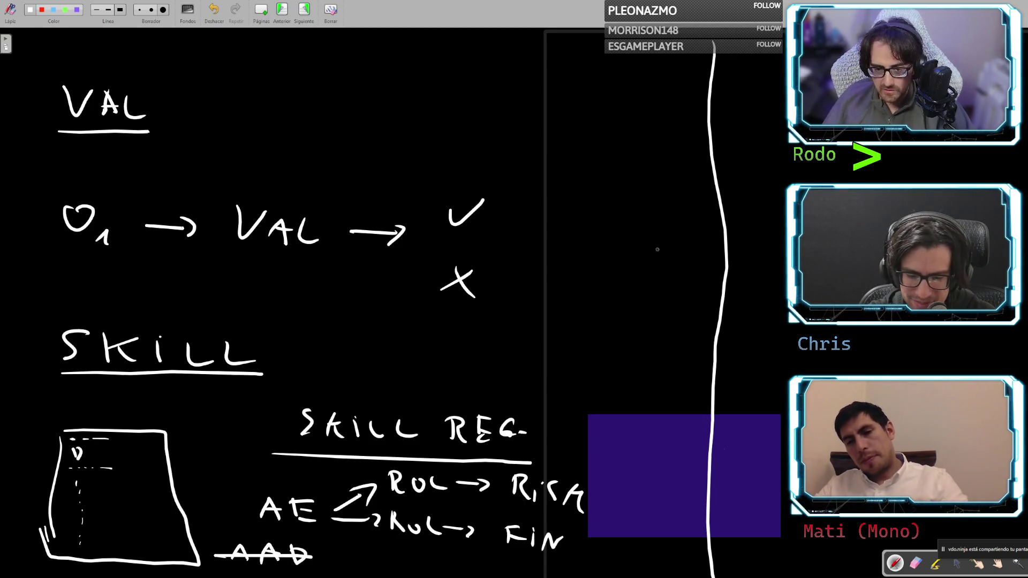
Reopen the window overview and cycle through open apps with Alt+Tab
key("super+Tab")
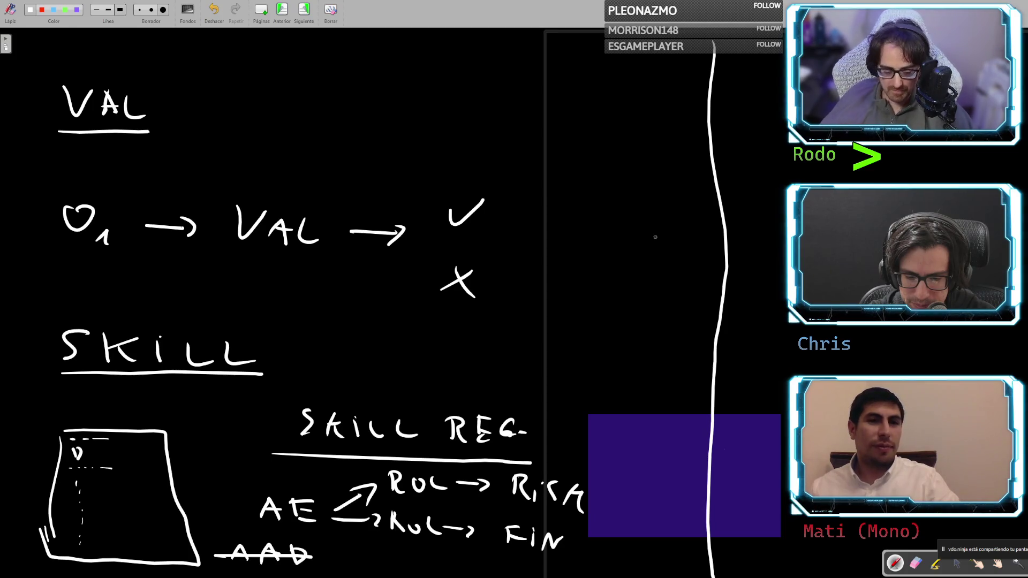
key("alt+Tab")
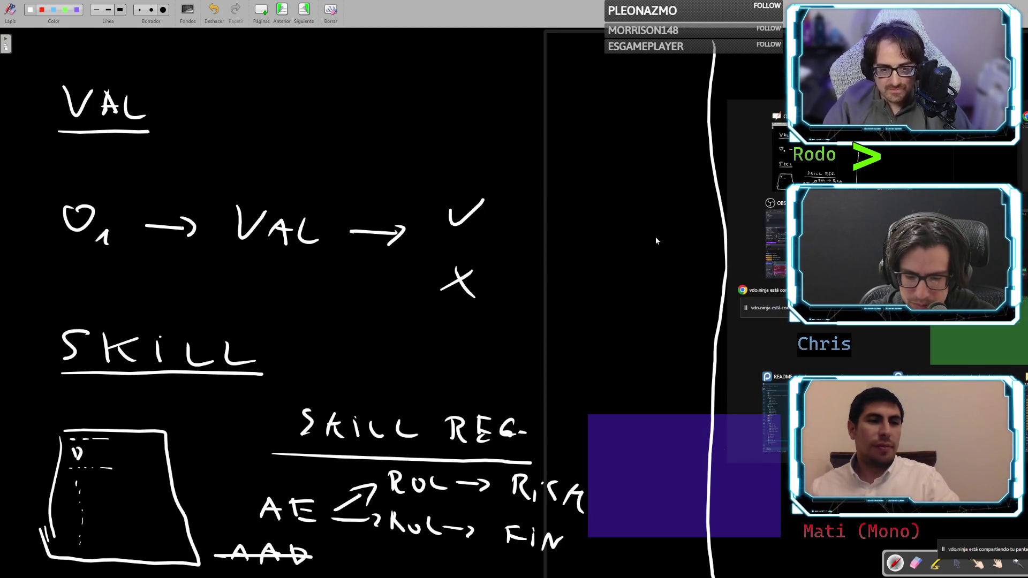
key("Tab")
key("Tab")
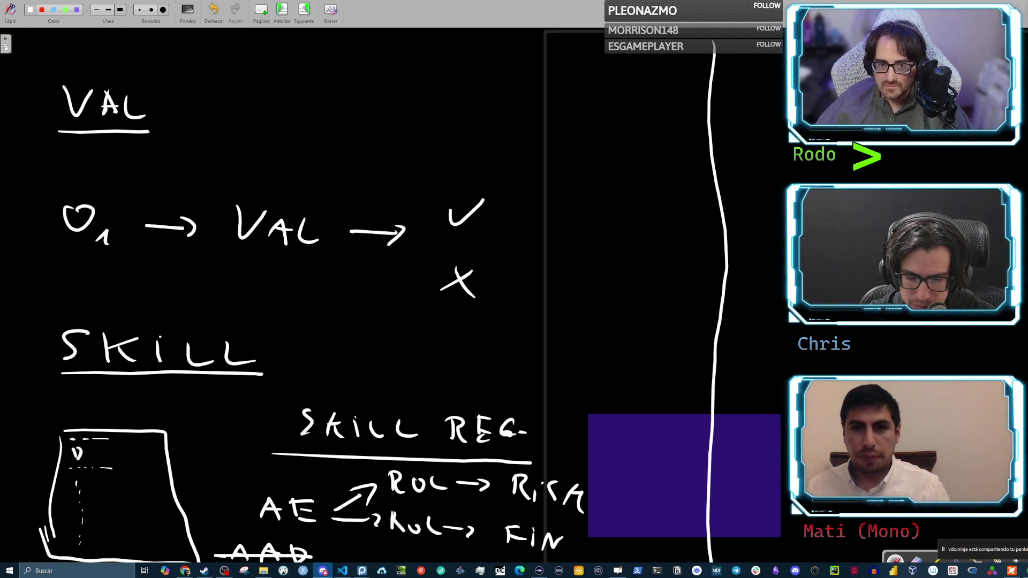
Switch to Discord and look over the en_coders #memes posts around the 2024/2026 token-cost meme
key("alt+Tab")
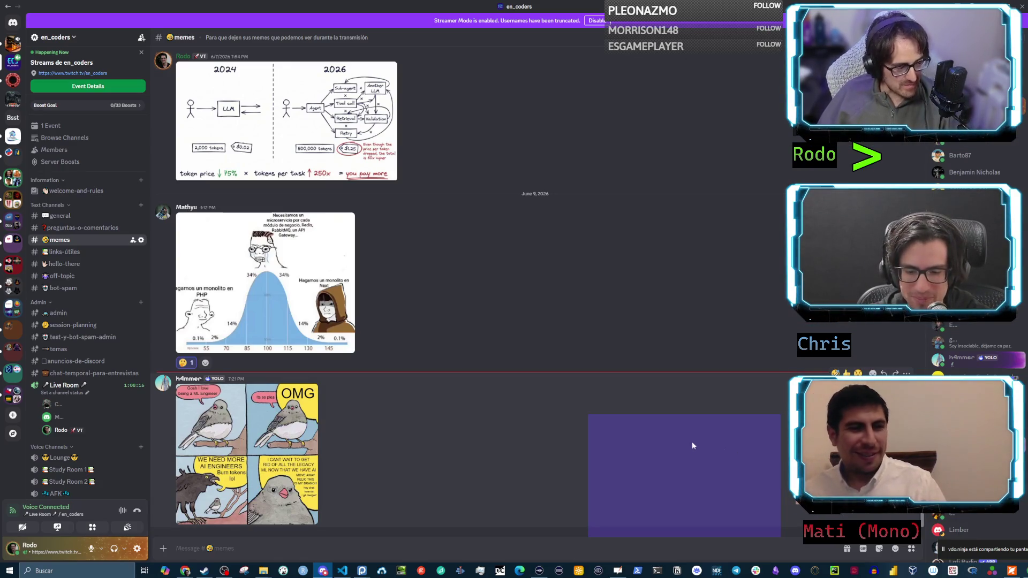
scroll(682, 435, "up", 2)
scroll(669, 396, "down", 2)
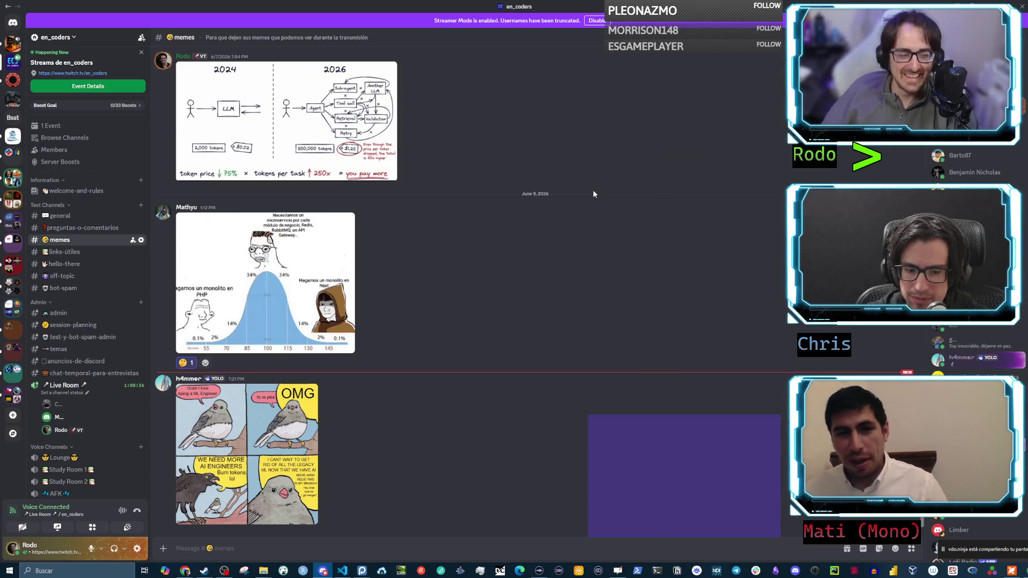
scroll(531, 307, "up", 4)
Browse the older June 3–5 #memes posts, including the Upper Management Meeting video and Instagram reel
scroll(532, 310, "up", 8)
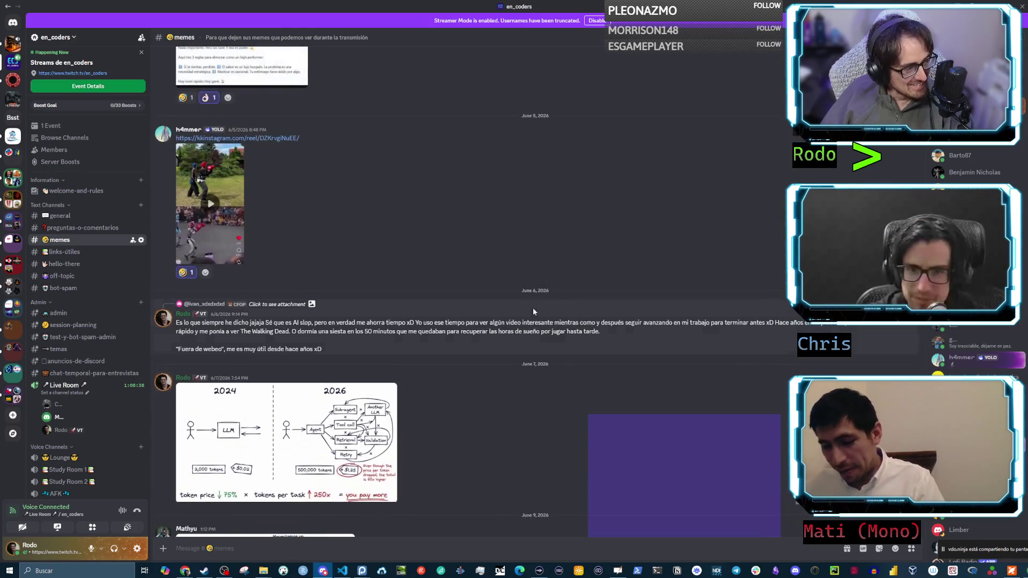
scroll(541, 321, "down", 3)
scroll(541, 322, "up", 3)
scroll(542, 321, "down", 3)
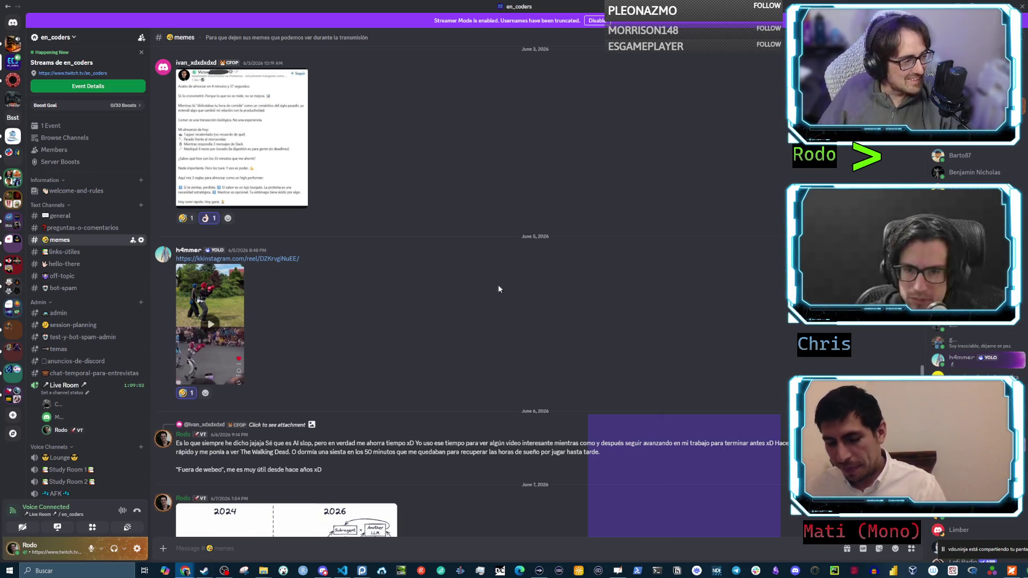
scroll(454, 281, "up", 5)
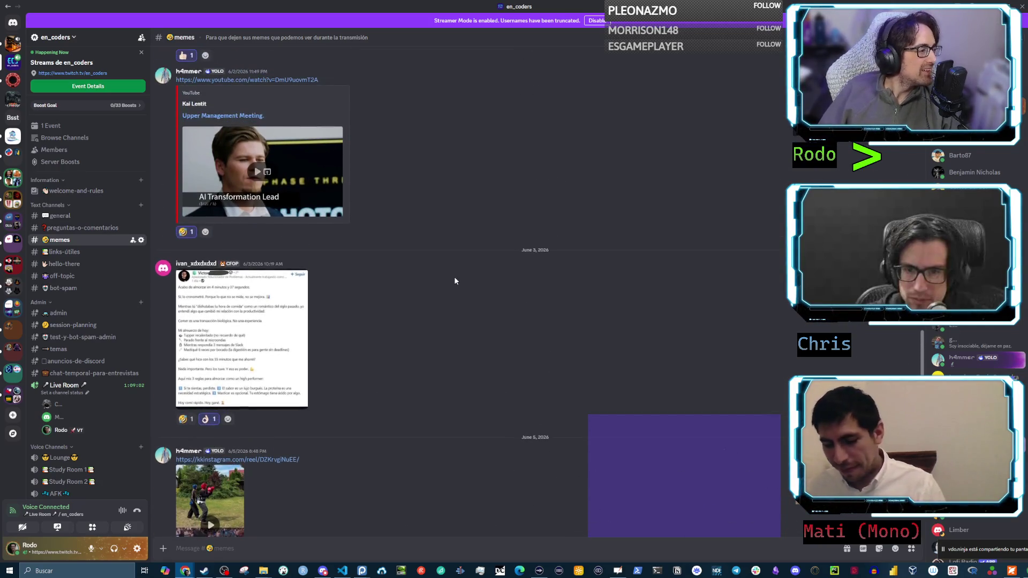
scroll(455, 282, "up", 2)
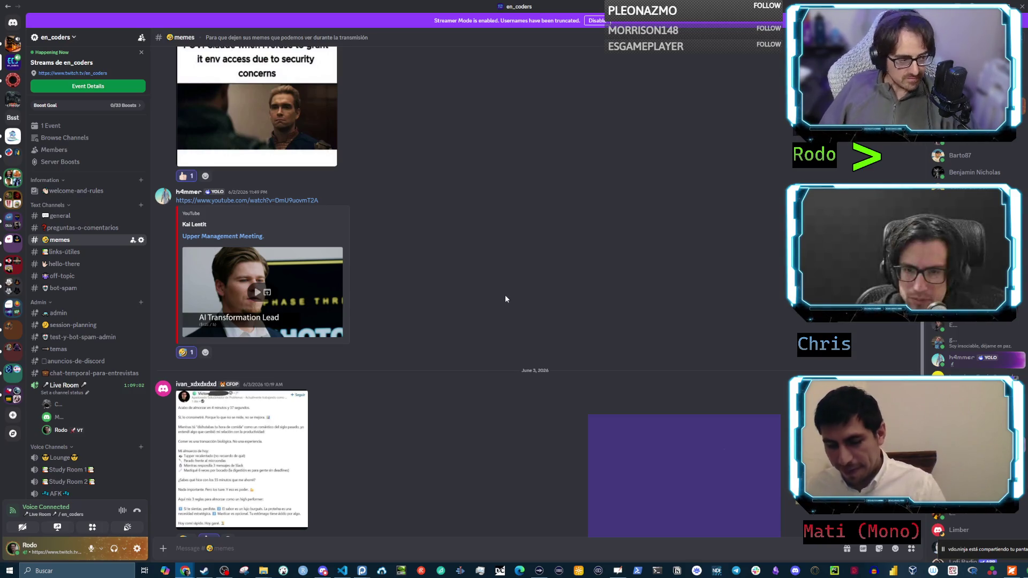
scroll(465, 278, "up", 1)
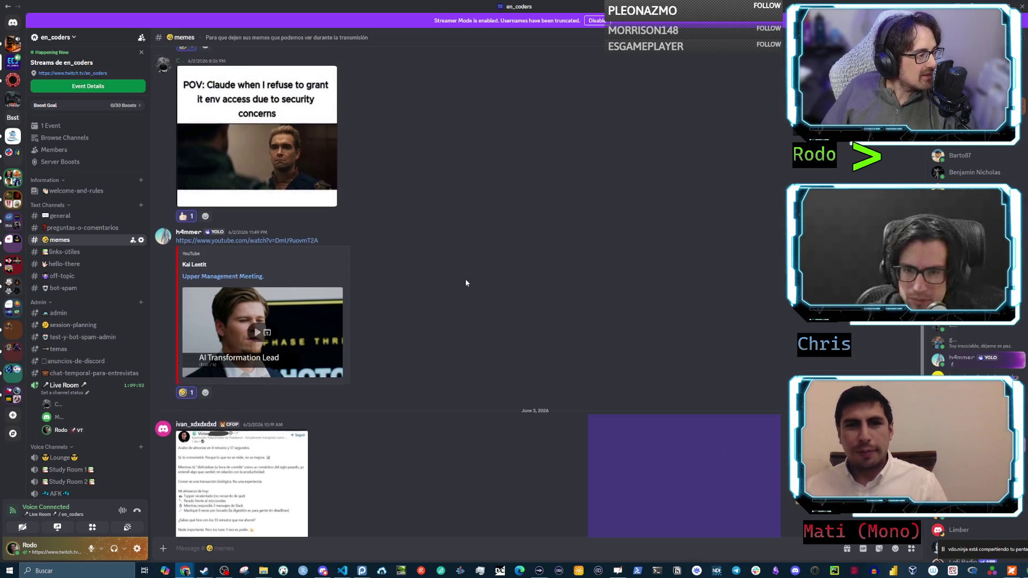
scroll(464, 278, "down", 2)
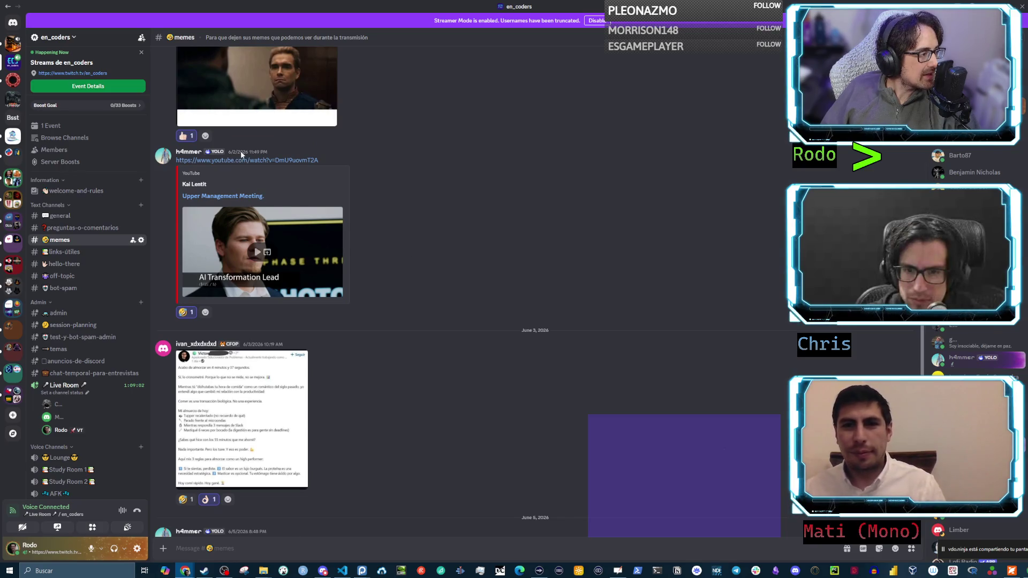
scroll(293, 306, "down", 3)
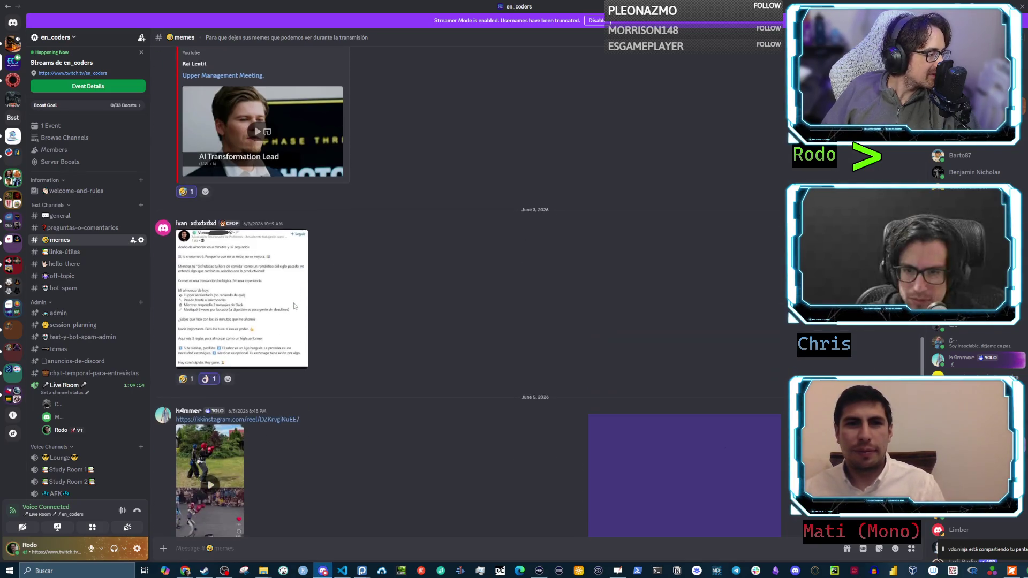
scroll(273, 271, "down", 1)
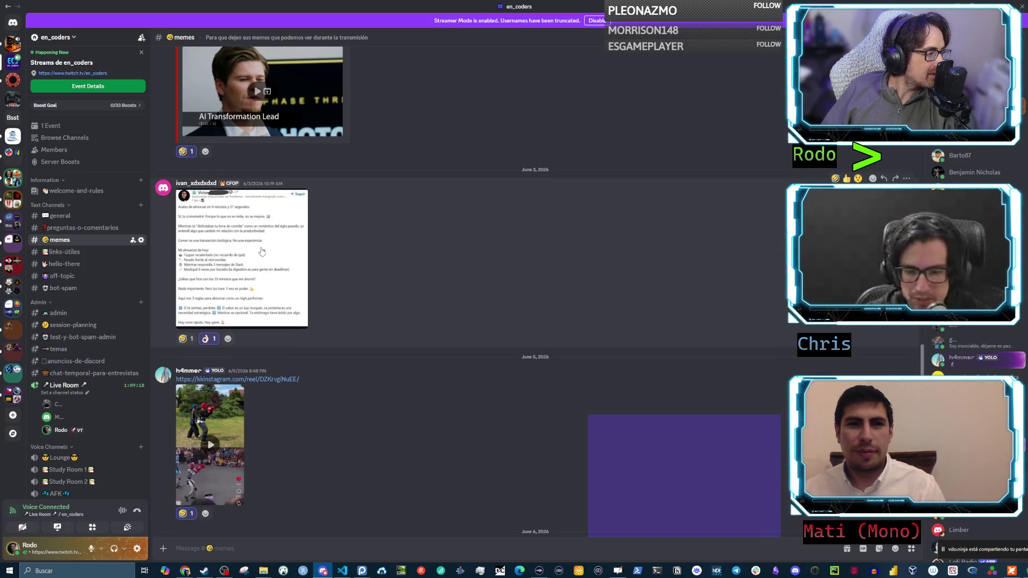
View the lunch-in-4-minutes-37-seconds screenshot full size, close it, and move down to June 6
left_click(262, 252)
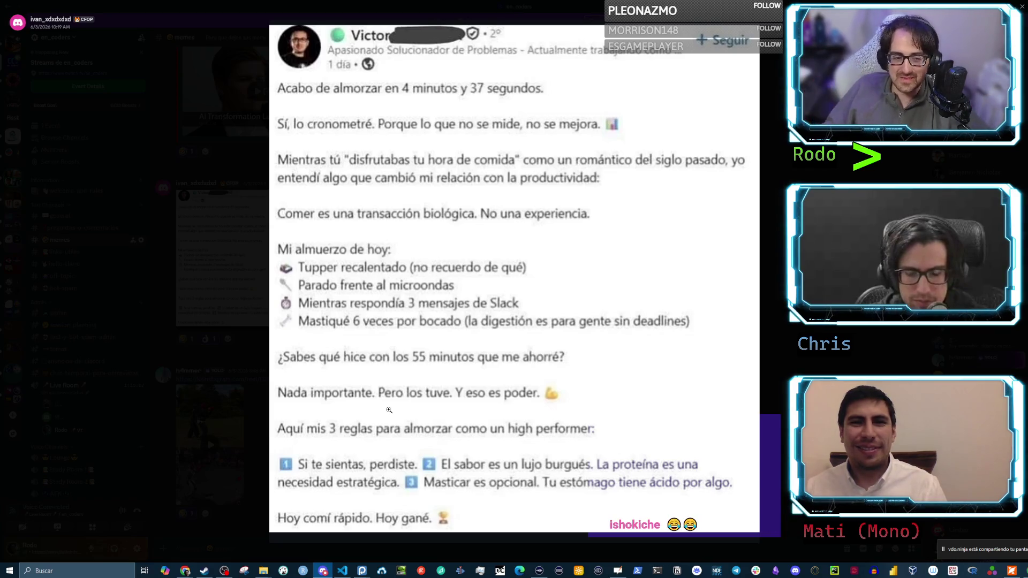
left_click(577, 353)
scroll(276, 391, "down", 4)
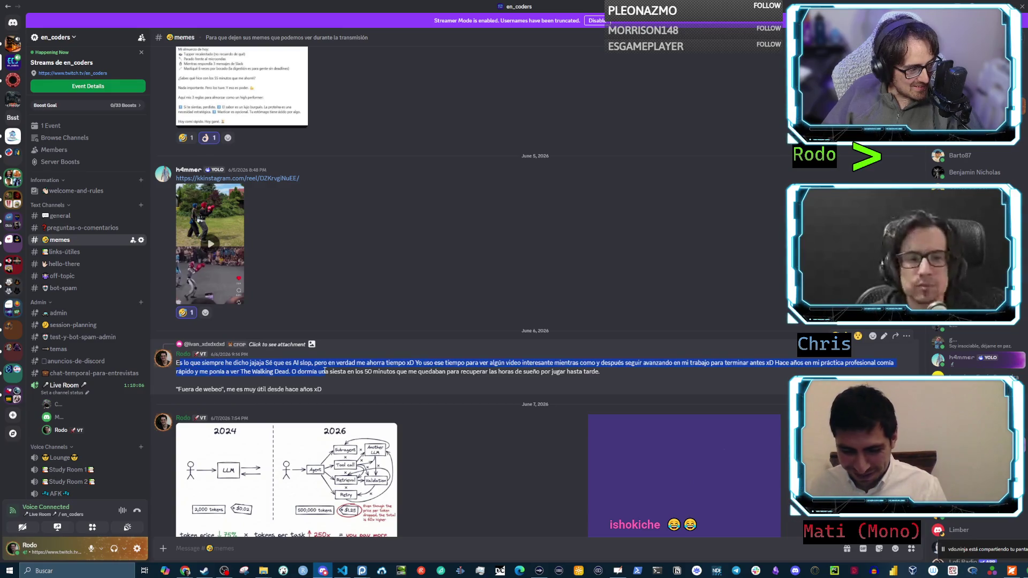
Highlight the June 6 message about watching videos at lunch, through 'hace años xD'
left_click_drag(325, 370, 327, 371)
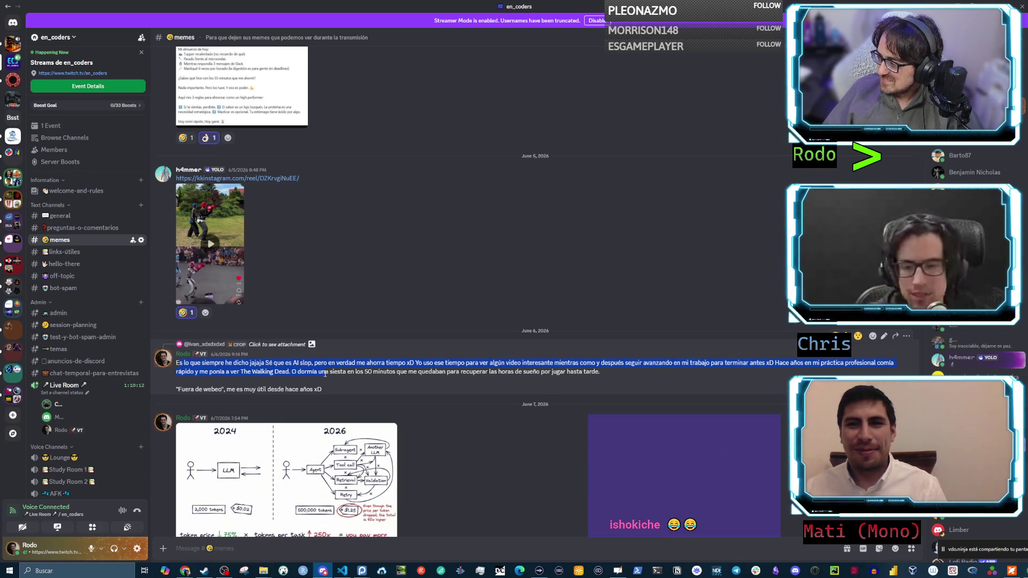
left_click_drag(323, 379, 323, 387)
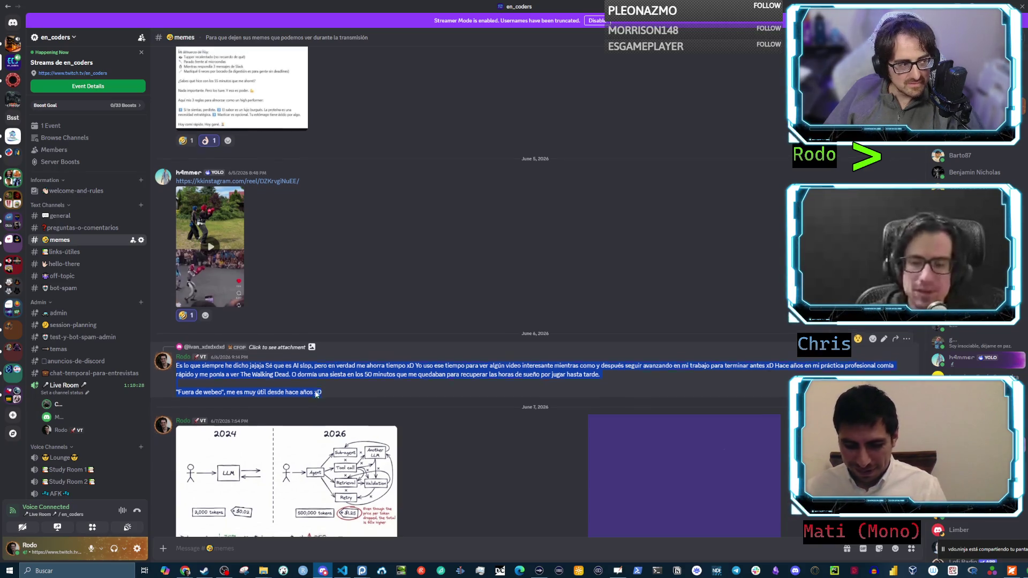
scroll(308, 368, "up", 3)
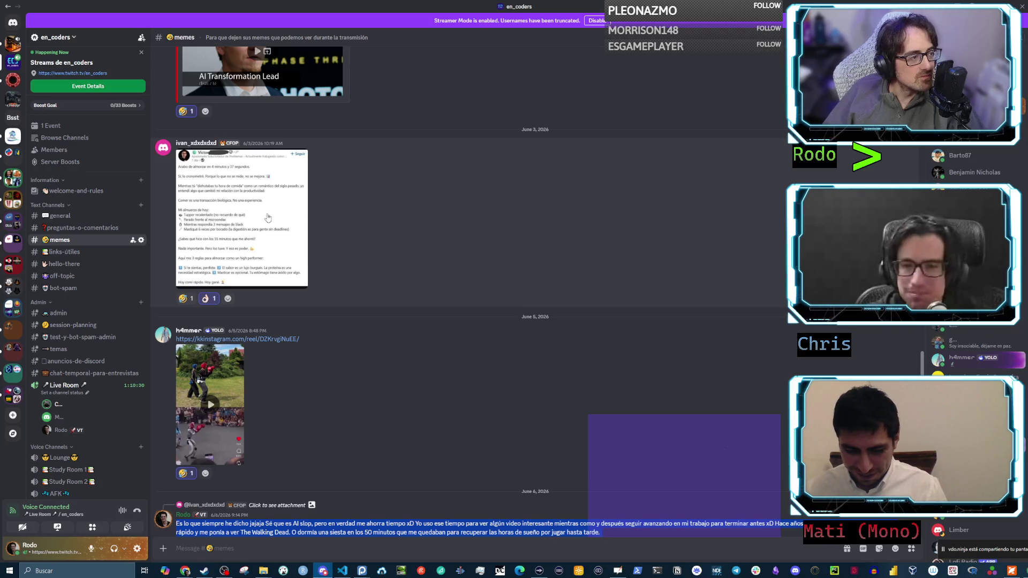
left_click(268, 218)
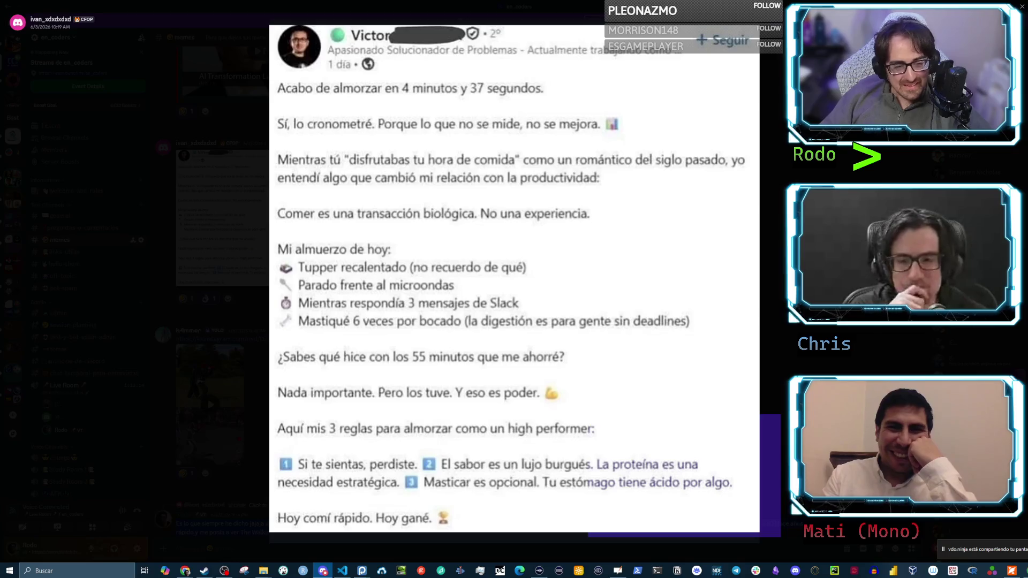
key("Escape")
scroll(344, 456, "down", 2)
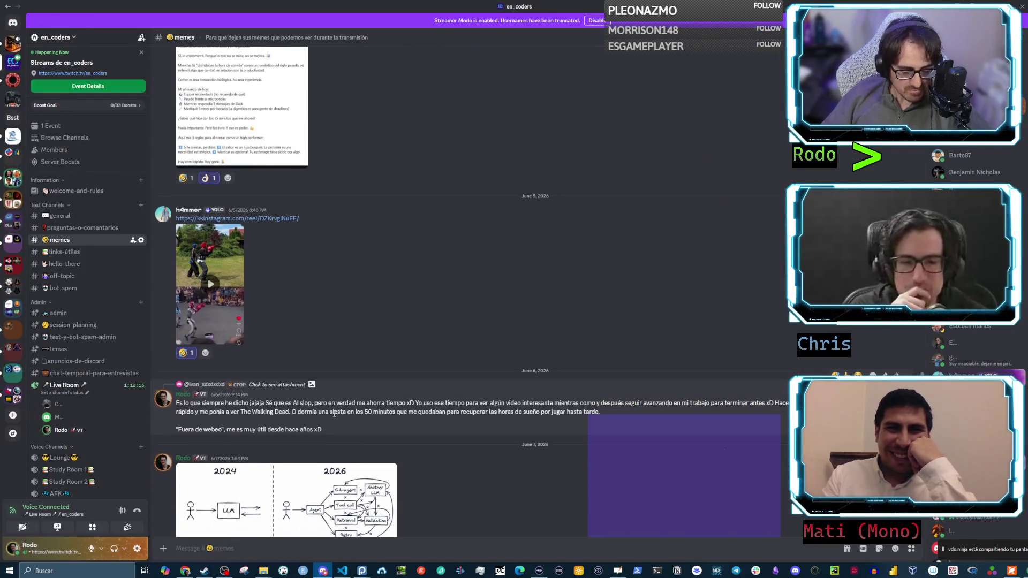